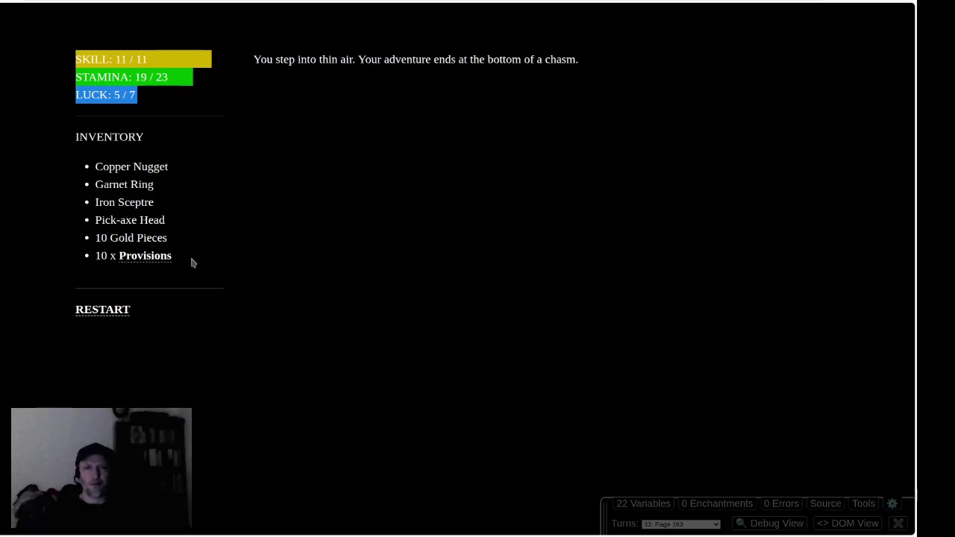
Restart the gamebook, go through the Gate of Skulls around the western edge, and camp to sleep.
{"action": "left_click", "coordinate": [95, 309]}
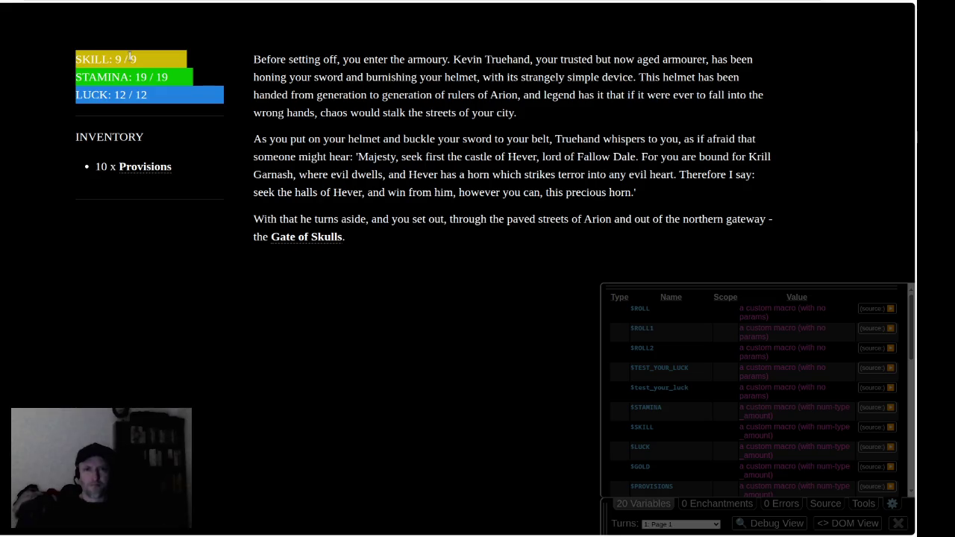
{"action": "left_click", "coordinate": [302, 238]}
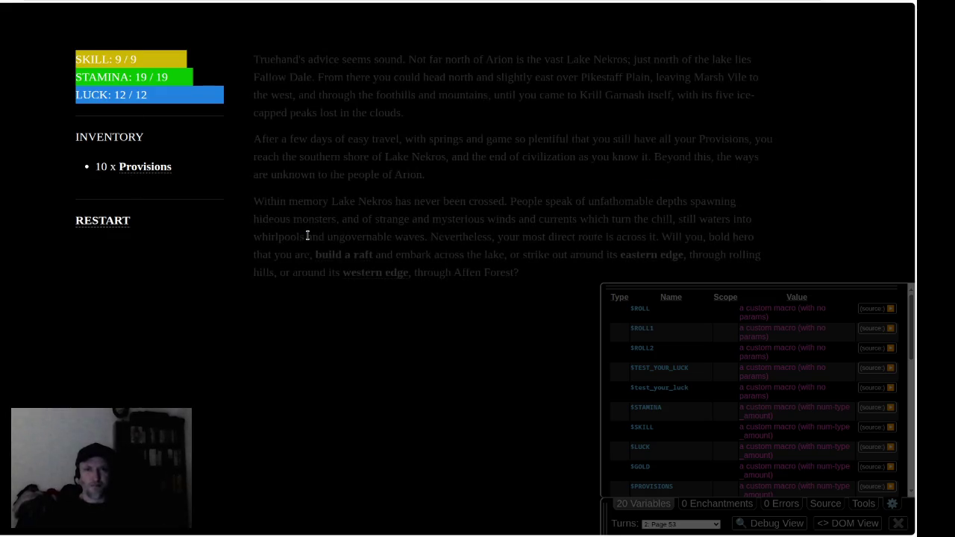
{"action": "left_click", "coordinate": [373, 275]}
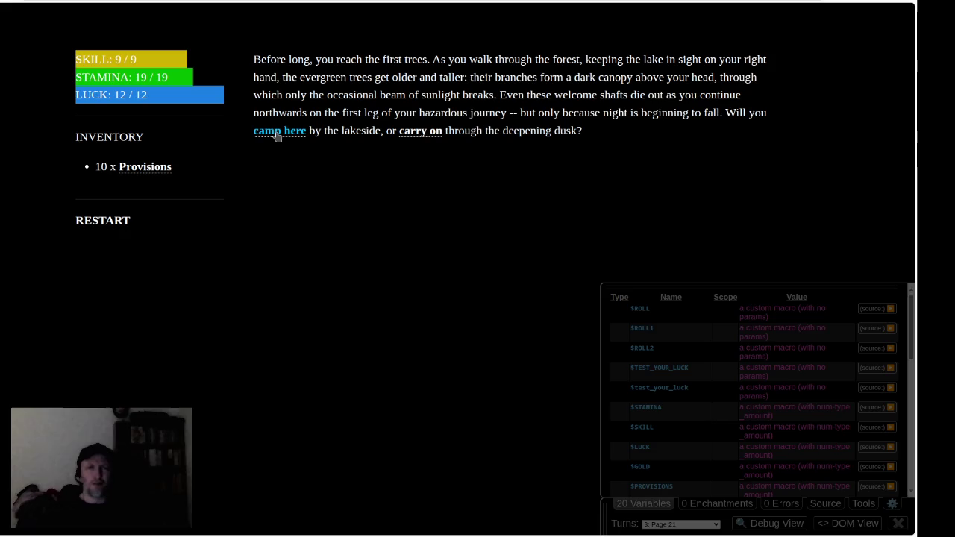
{"action": "left_click", "coordinate": [277, 133]}
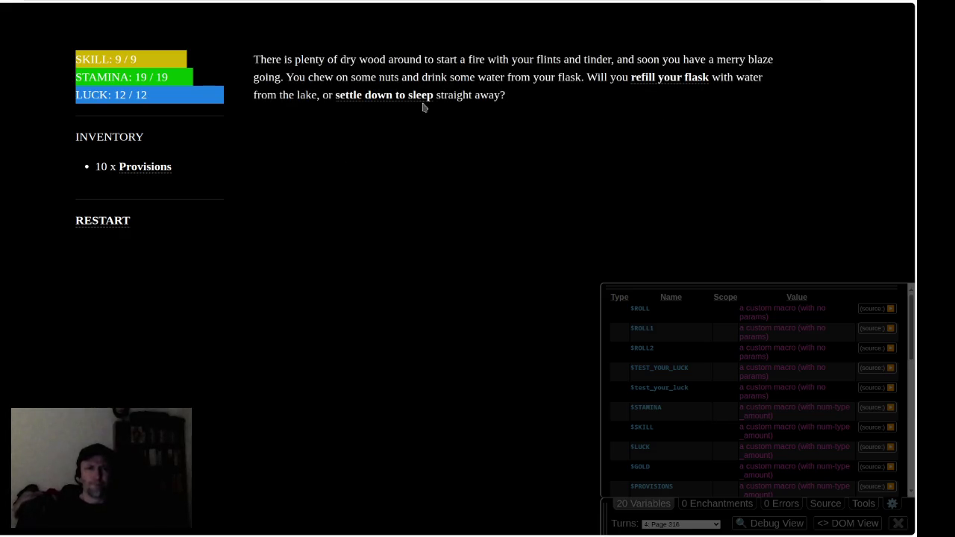
{"action": "left_click", "coordinate": [386, 97]}
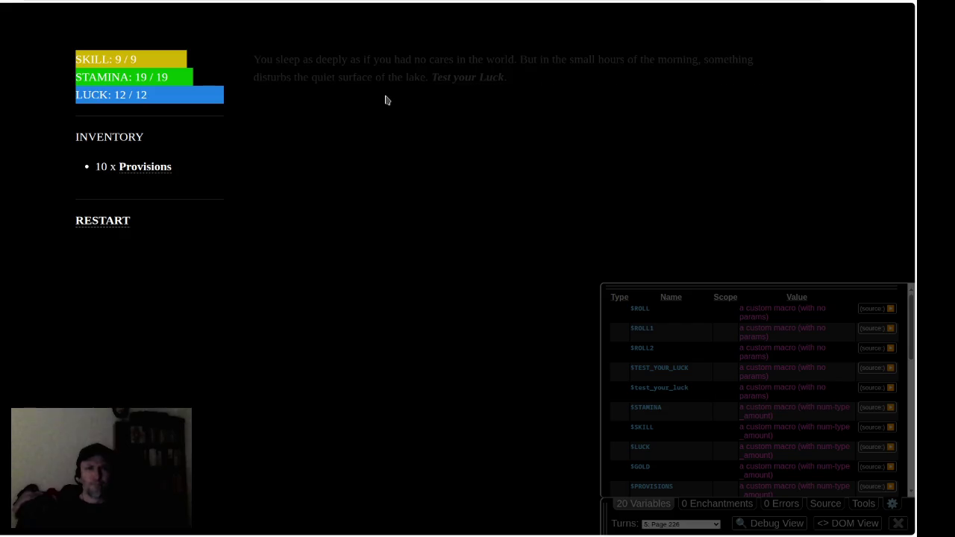
Pass the luck test, face the Kraken, and grab a burning brand, dropping STAMINA to 18/19.
{"action": "left_click", "coordinate": [460, 84]}
{"action": "left_click", "coordinate": [453, 288]}
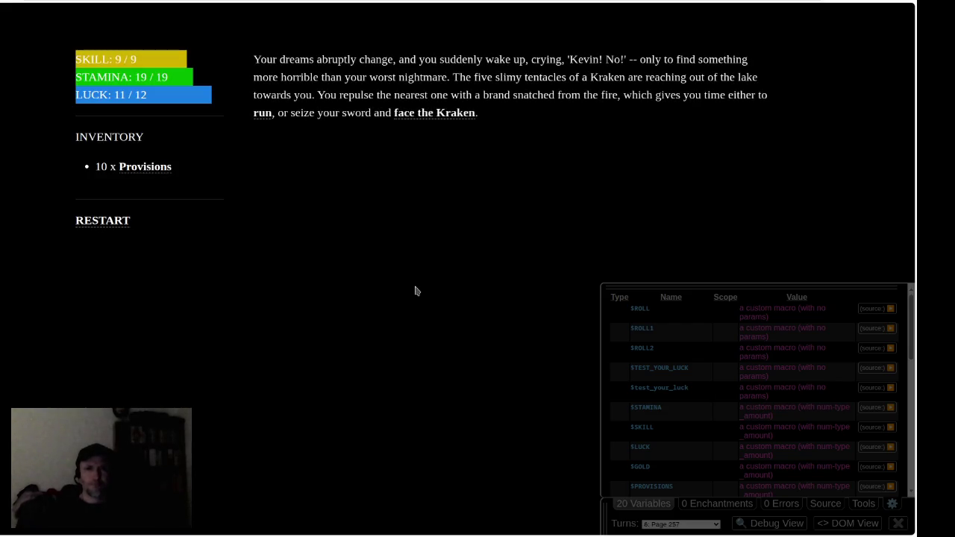
{"action": "left_click", "coordinate": [415, 114]}
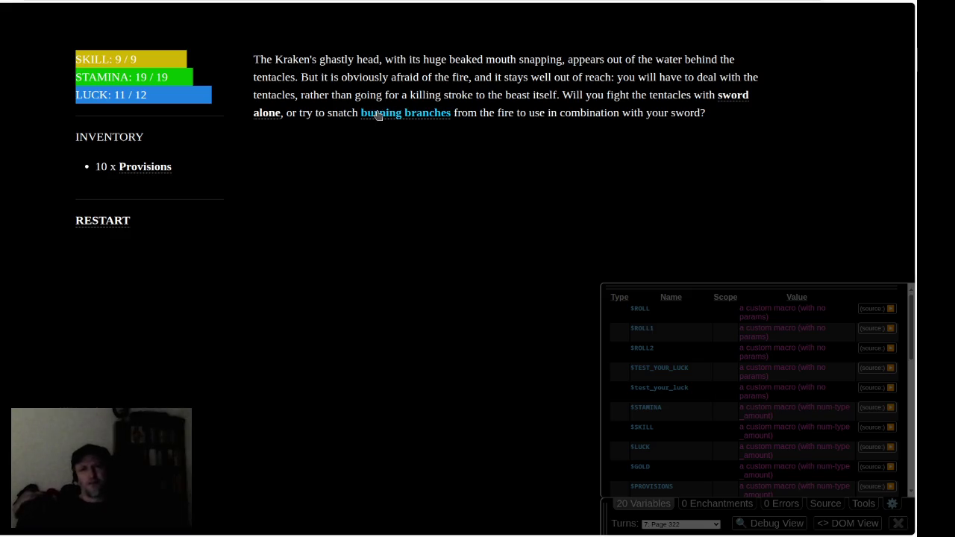
{"action": "left_click", "coordinate": [379, 116]}
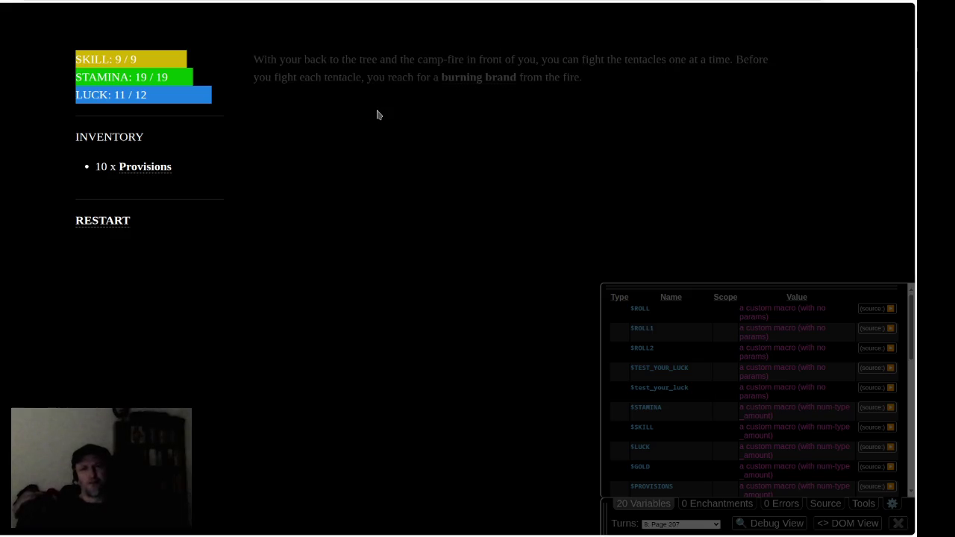
{"action": "left_click", "coordinate": [461, 81]}
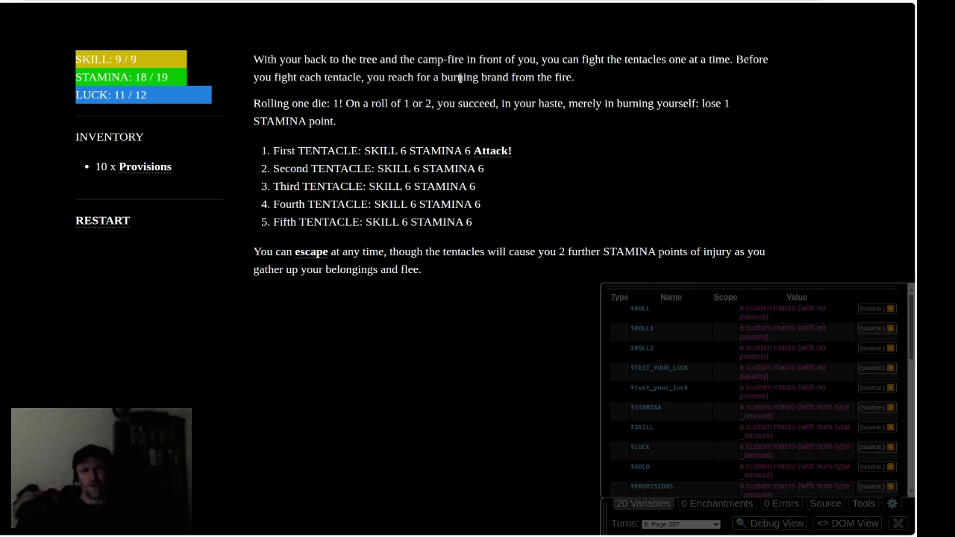
Collapse the 24 Variables list and fight the First TENTACLE over four attack rounds until it falls.
{"action": "left_click", "coordinate": [640, 504]}
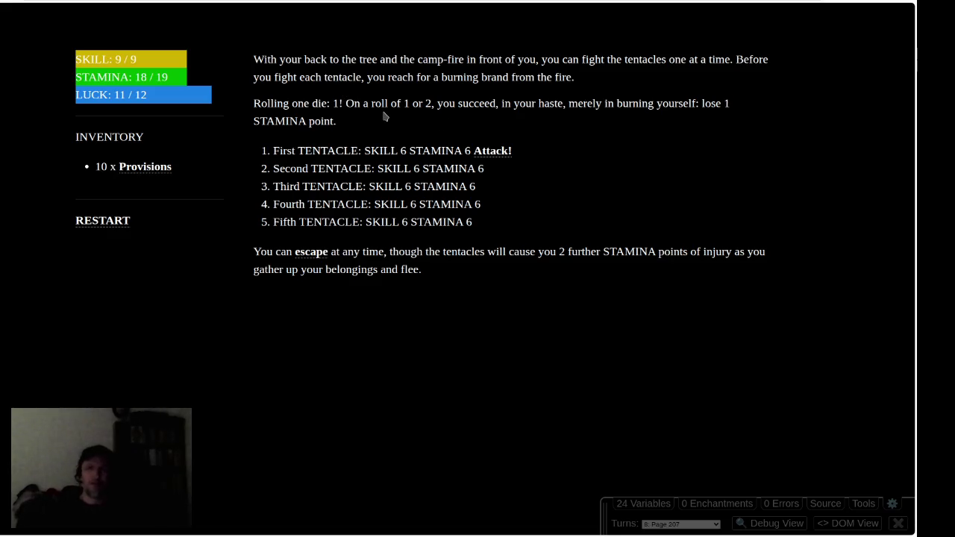
{"action": "left_click", "coordinate": [498, 151]}
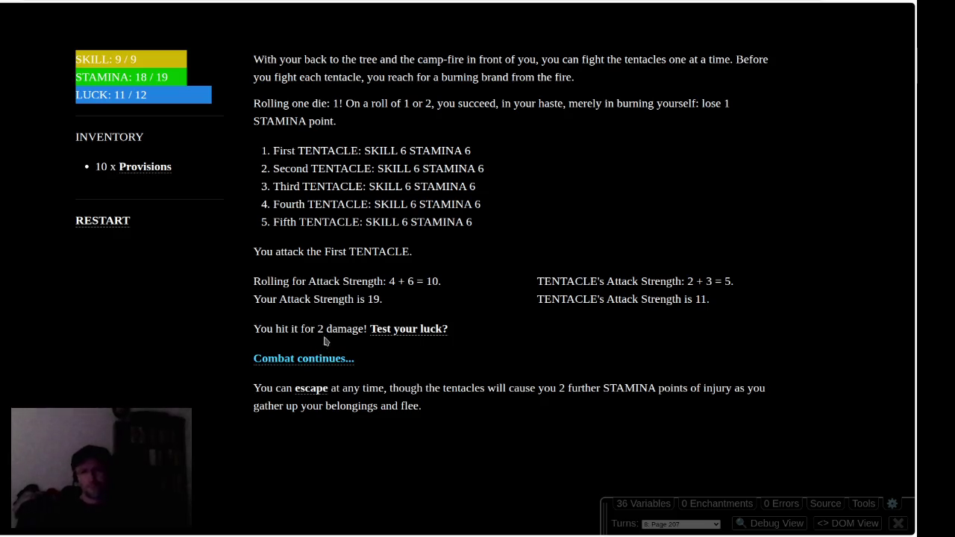
{"action": "left_click", "coordinate": [318, 360]}
{"action": "left_click", "coordinate": [501, 152]}
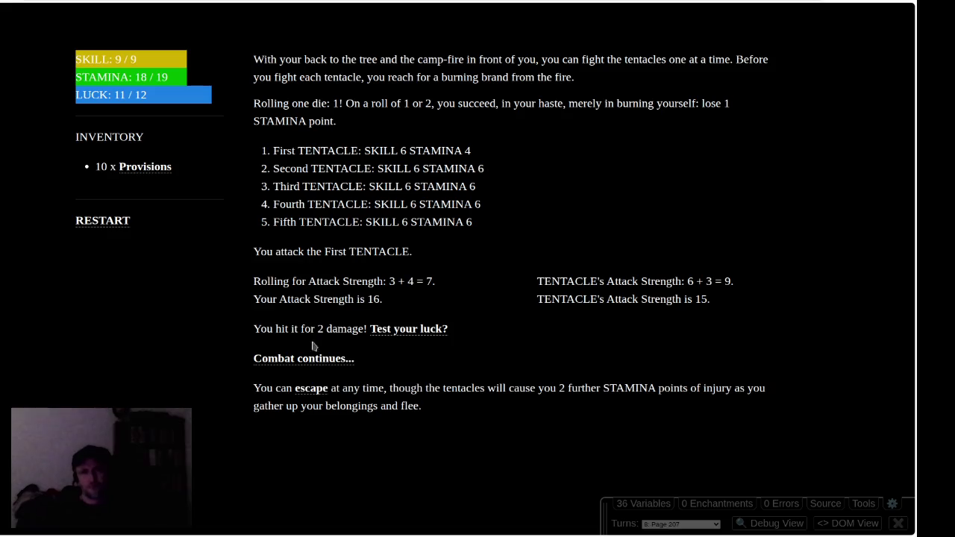
{"action": "left_click", "coordinate": [316, 360]}
{"action": "left_click", "coordinate": [490, 152]}
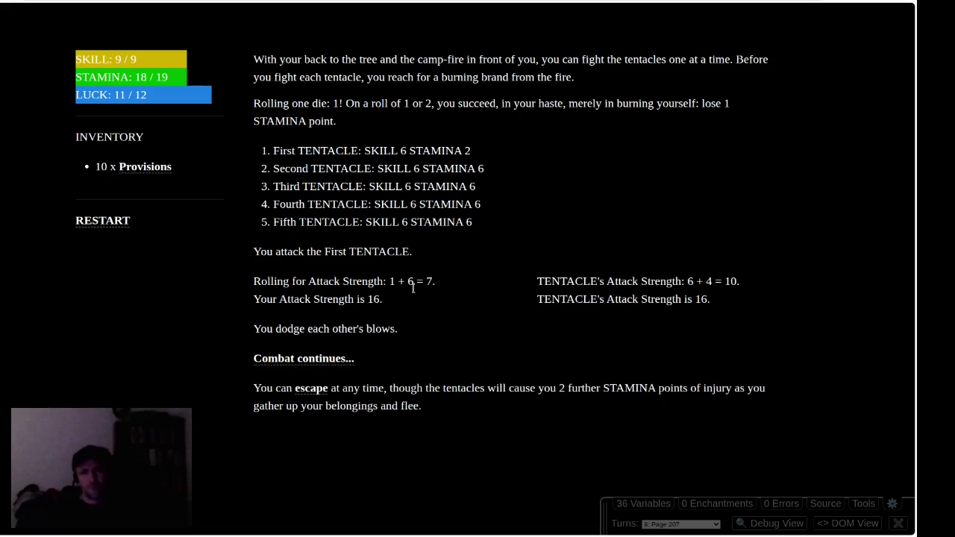
{"action": "left_click", "coordinate": [293, 361]}
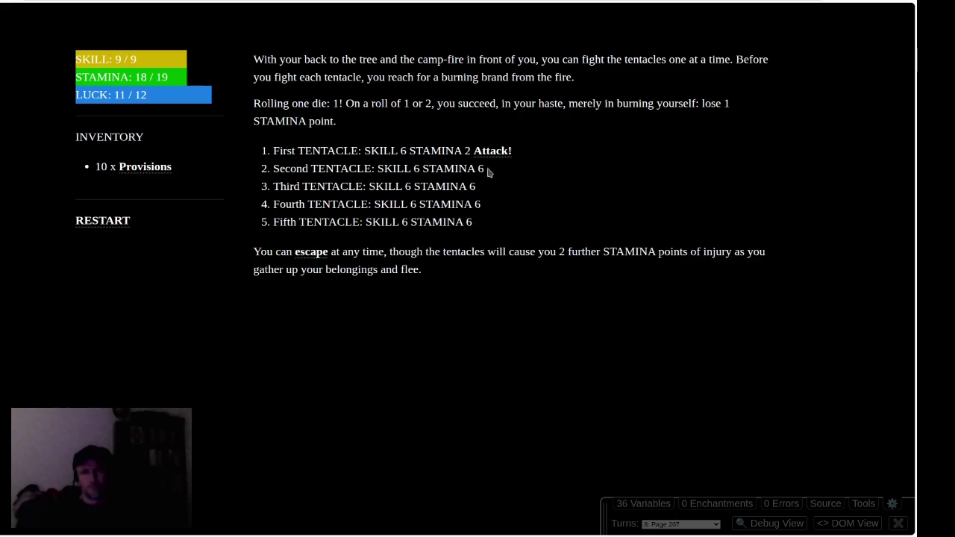
{"action": "left_click", "coordinate": [493, 154]}
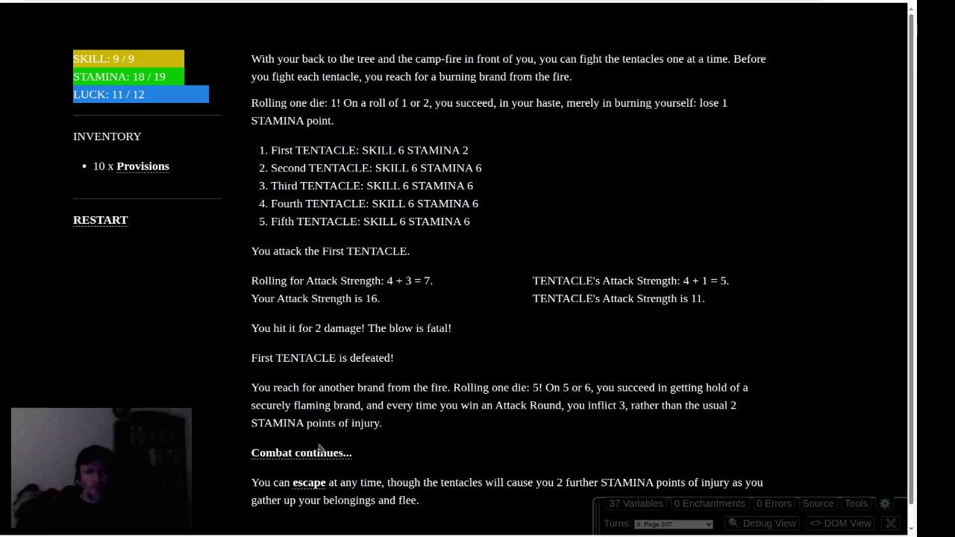
Fight through and defeat the Second and Third TENTACLES.
{"action": "left_click", "coordinate": [290, 457]}
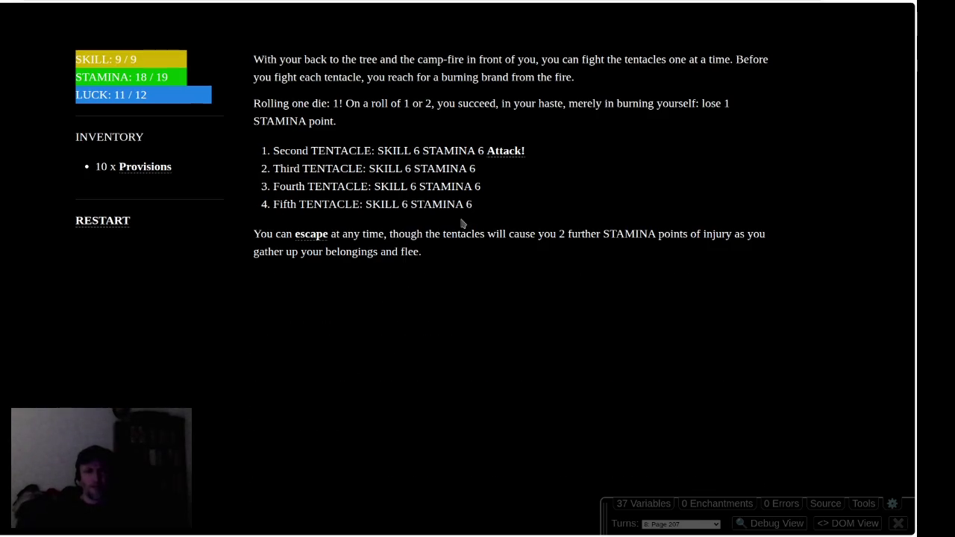
{"action": "left_click", "coordinate": [501, 152]}
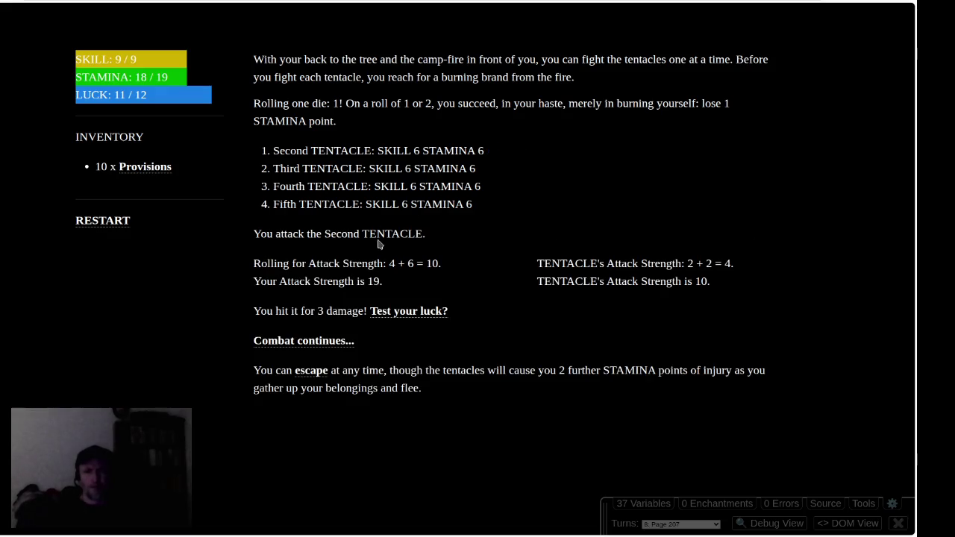
{"action": "left_click", "coordinate": [321, 343]}
{"action": "left_click", "coordinate": [514, 153]}
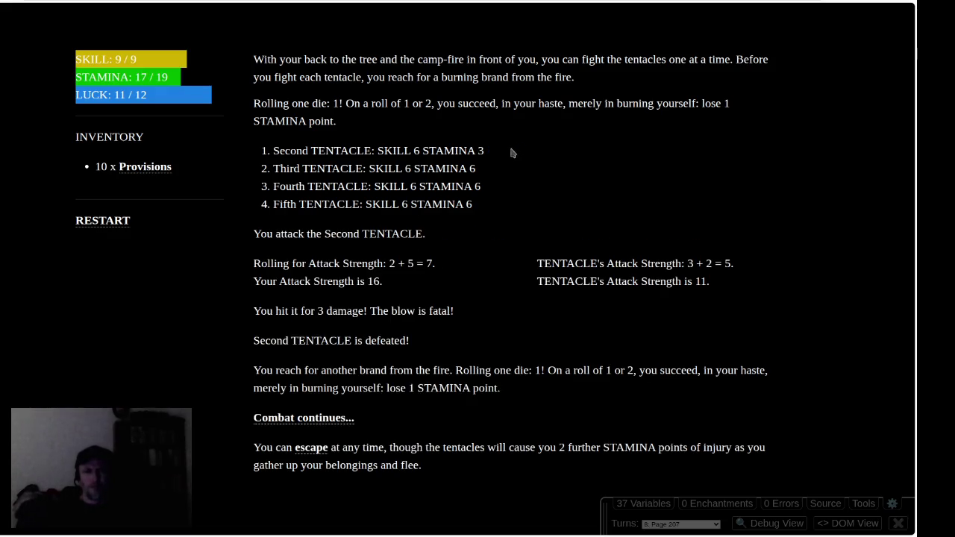
{"action": "left_click", "coordinate": [315, 417]}
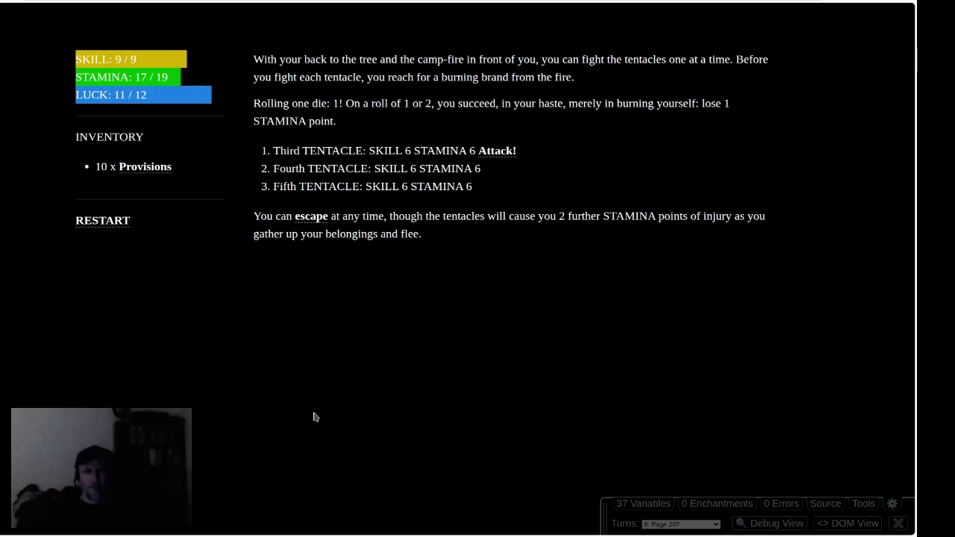
{"action": "left_click", "coordinate": [497, 151]}
{"action": "left_click", "coordinate": [316, 325]}
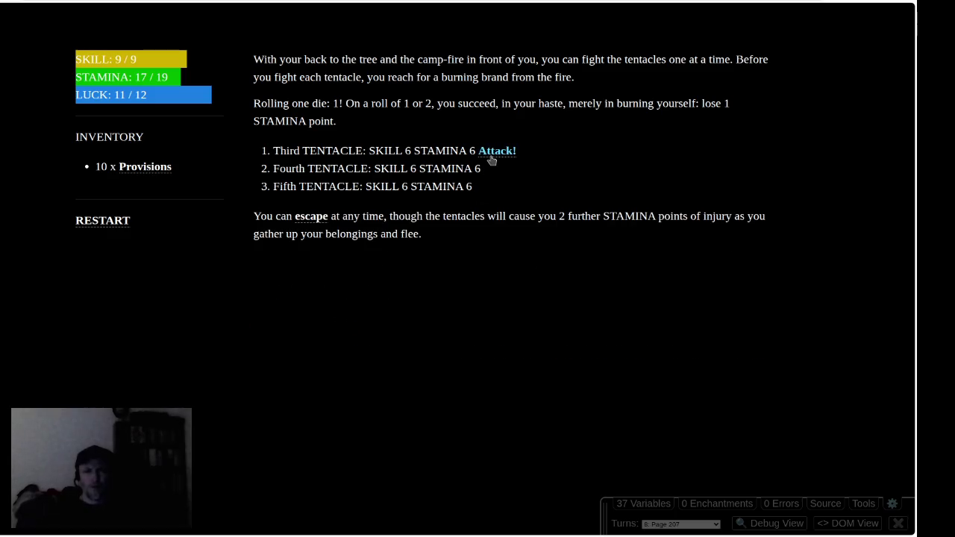
{"action": "left_click", "coordinate": [492, 152]}
{"action": "left_click", "coordinate": [326, 320]}
{"action": "left_click", "coordinate": [496, 150]}
{"action": "left_click", "coordinate": [332, 325]}
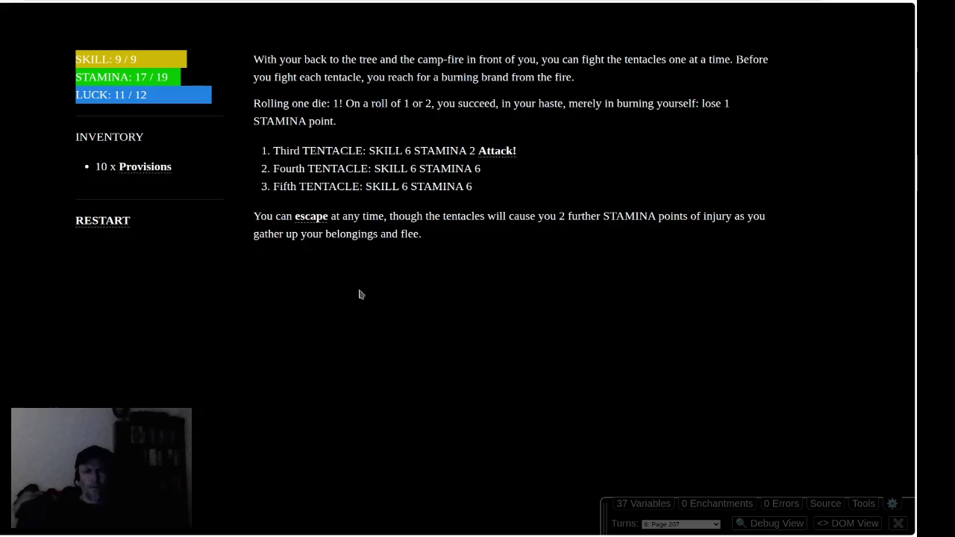
{"action": "left_click", "coordinate": [496, 152]}
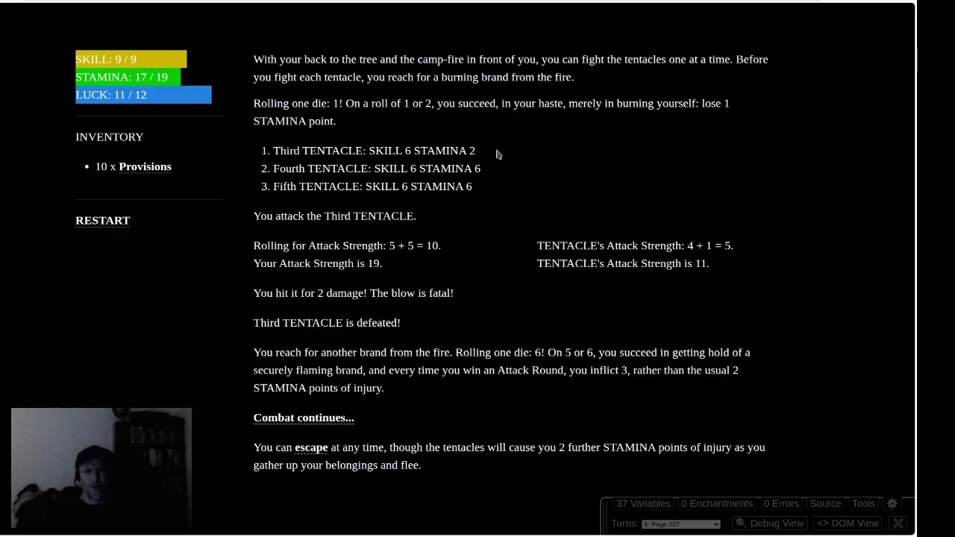
Defeat the Fourth and Fifth TENTACLES, leaving STAMINA at 16/19.
{"action": "left_click", "coordinate": [314, 423]}
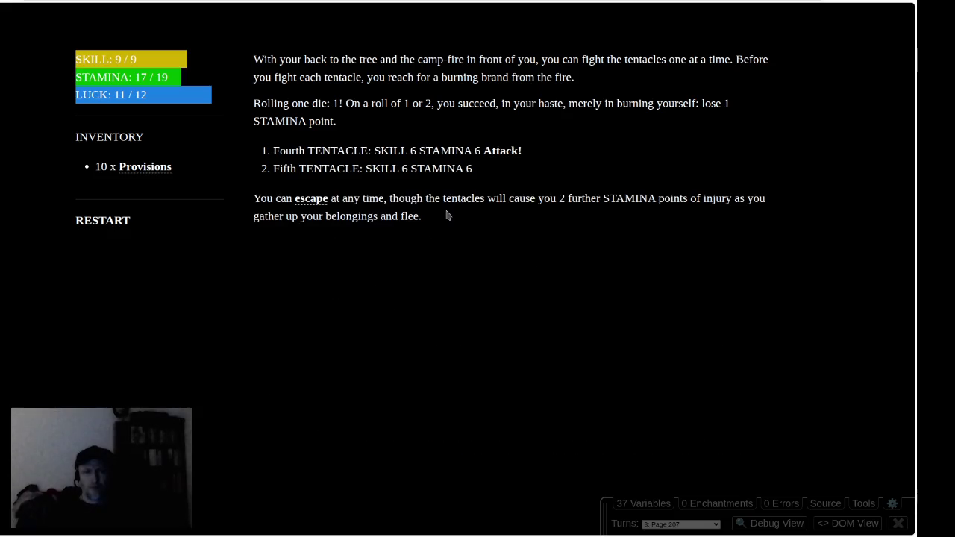
{"action": "left_click", "coordinate": [519, 151]}
{"action": "left_click", "coordinate": [342, 306]}
{"action": "left_click", "coordinate": [502, 153]}
{"action": "left_click", "coordinate": [328, 383]}
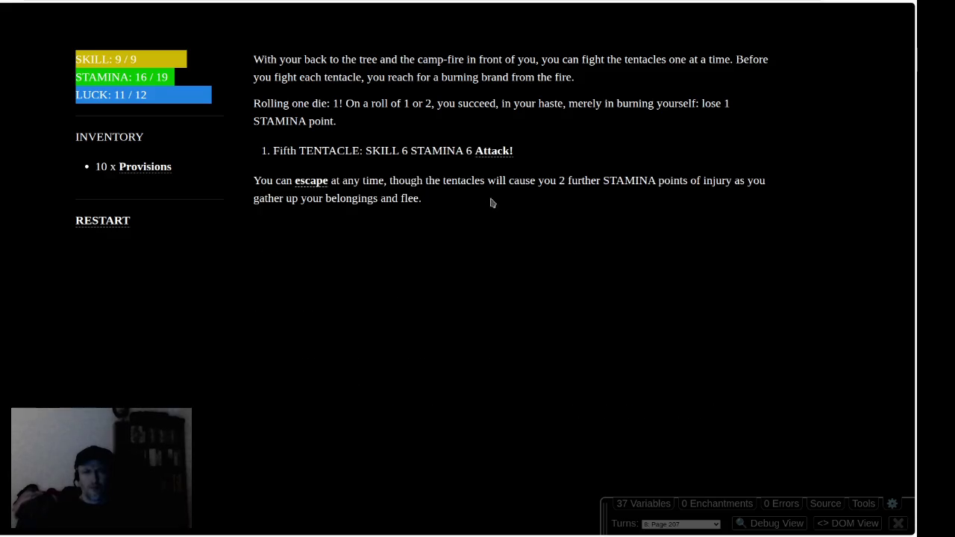
{"action": "left_click", "coordinate": [501, 158]}
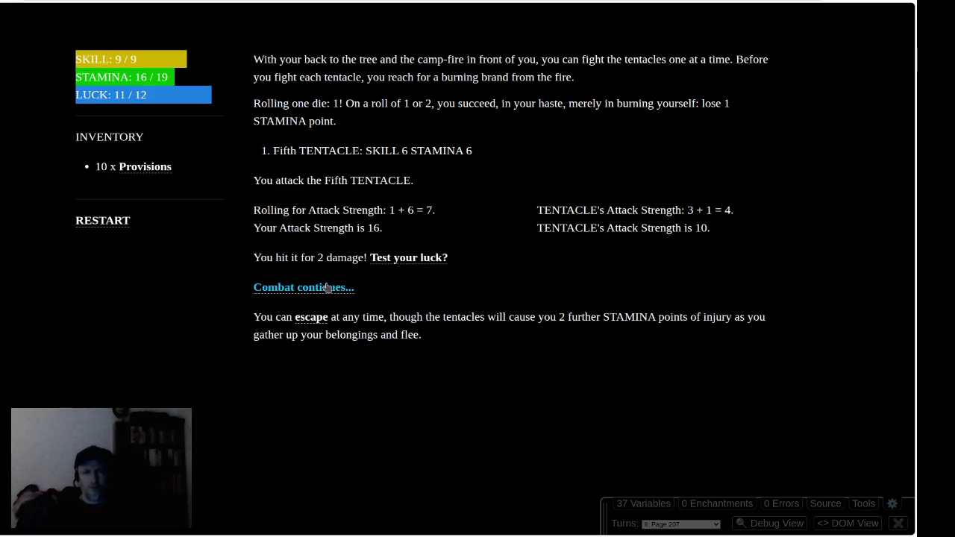
{"action": "left_click", "coordinate": [295, 289]}
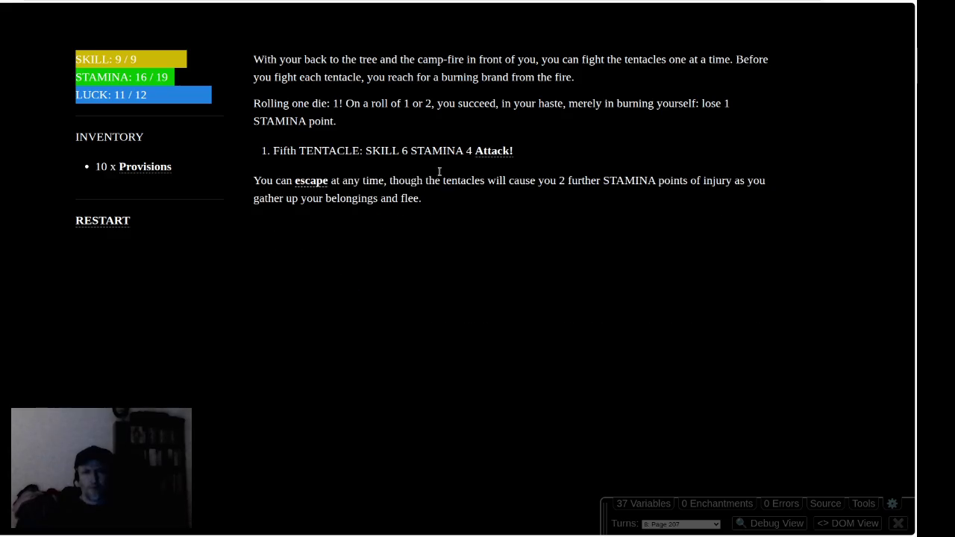
{"action": "left_click", "coordinate": [494, 152]}
{"action": "left_click", "coordinate": [326, 288]}
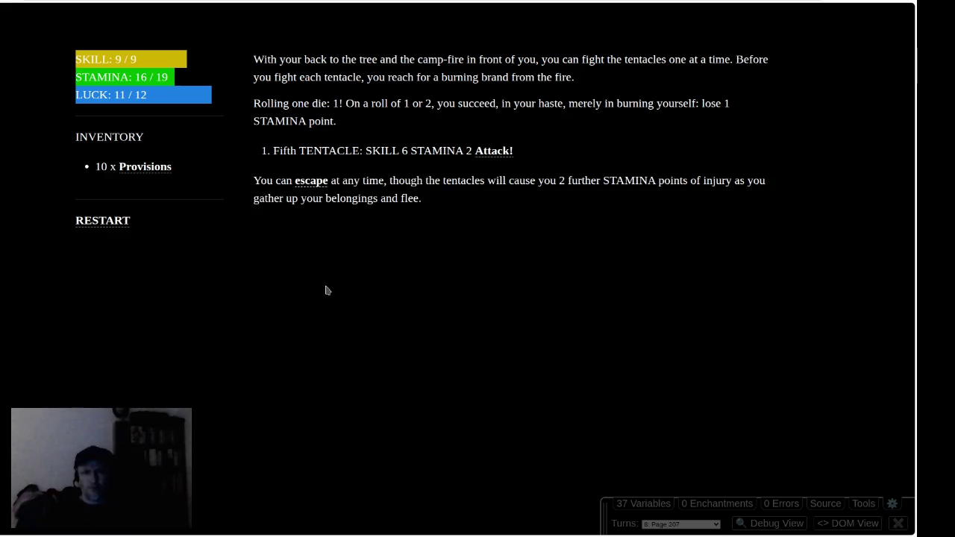
{"action": "left_click", "coordinate": [493, 152]}
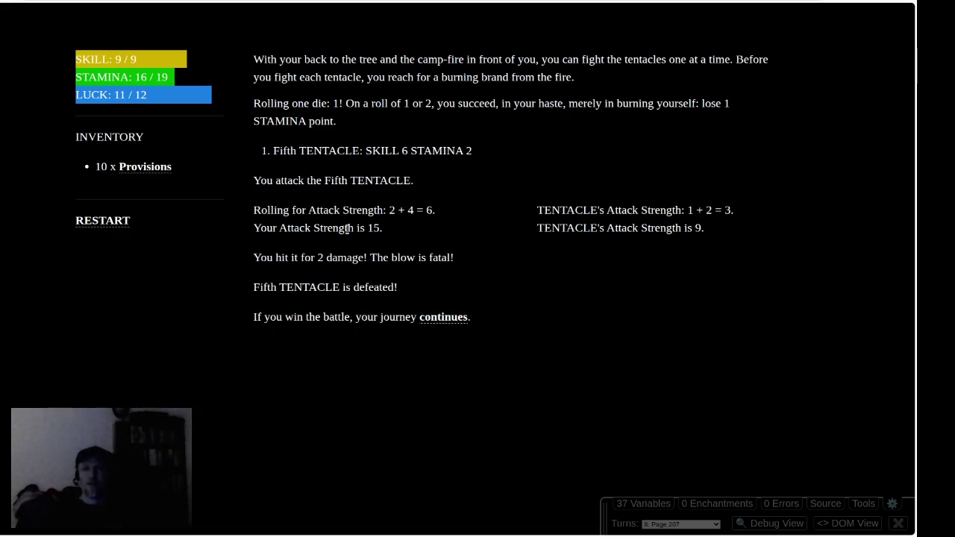
Eat a Provisions ration, take the 2 LUCK bonus, and press on through the forest.
{"action": "left_click", "coordinate": [132, 169]}
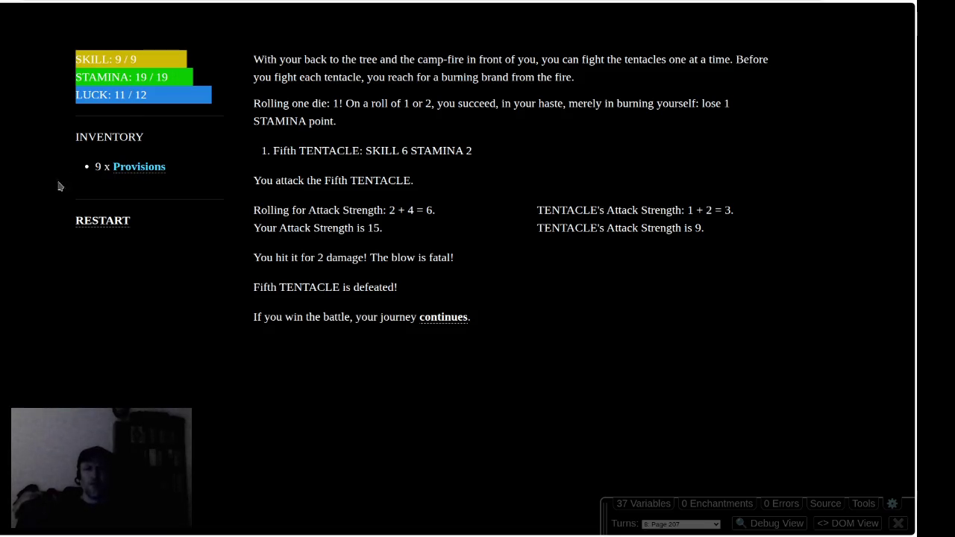
{"action": "left_click", "coordinate": [436, 318]}
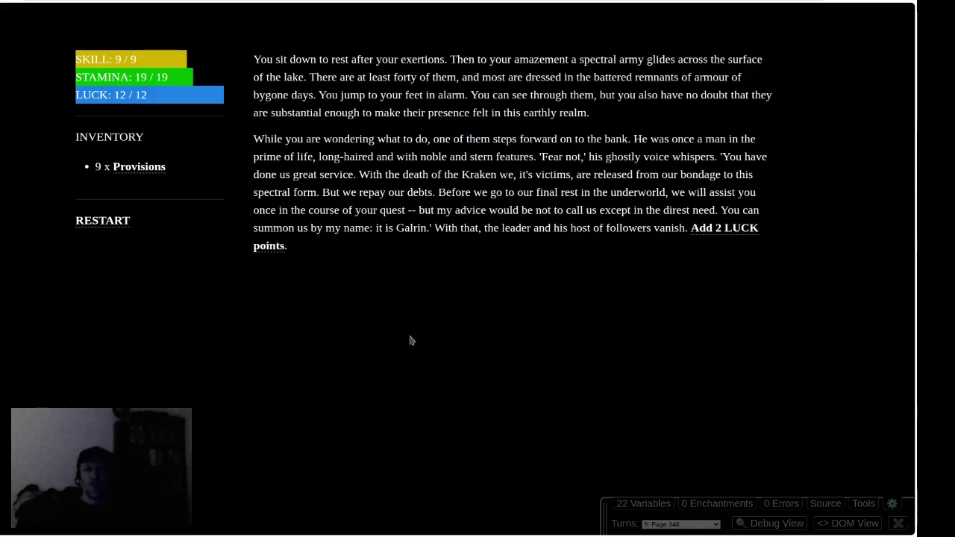
{"action": "mouse_move", "coordinate": [360, 59]}
{"action": "left_mouse_down"}
{"action": "mouse_move", "coordinate": [546, 59]}
{"action": "mouse_move", "coordinate": [640, 71]}
{"action": "mouse_move", "coordinate": [641, 115]}
{"action": "left_mouse_up"}
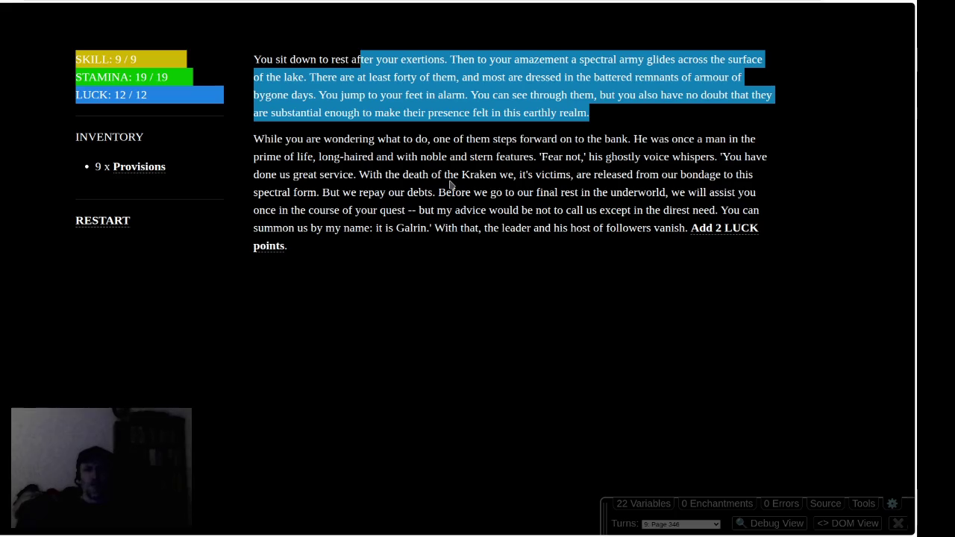
{"action": "left_click", "coordinate": [267, 247]}
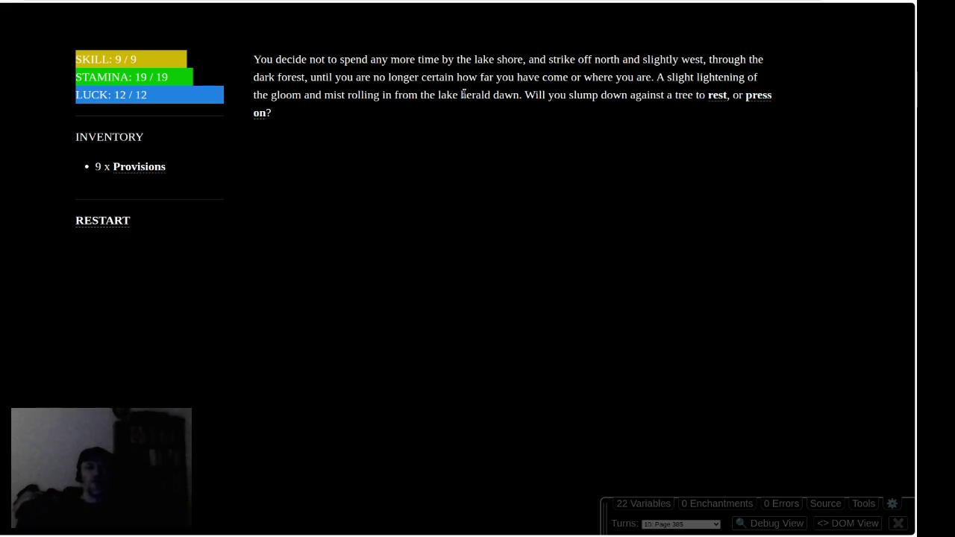
{"action": "left_click", "coordinate": [757, 97]}
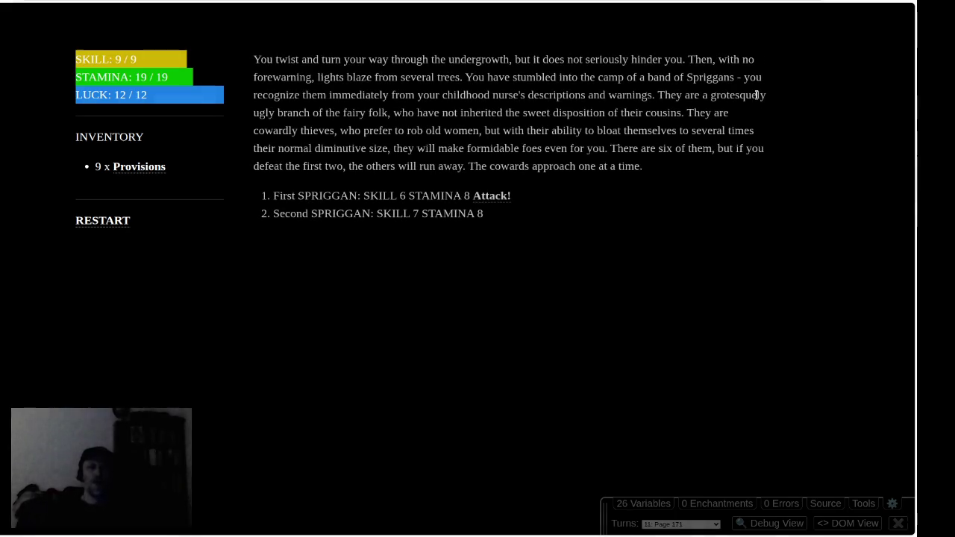
Fight the First SPRIGGAN round by round until it is defeated.
{"action": "left_click", "coordinate": [491, 196]}
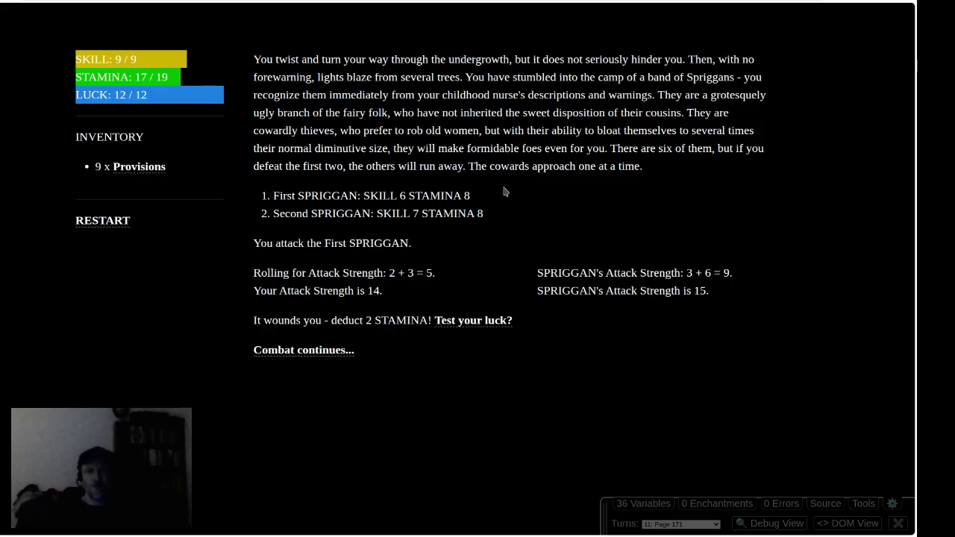
{"action": "left_click", "coordinate": [307, 346]}
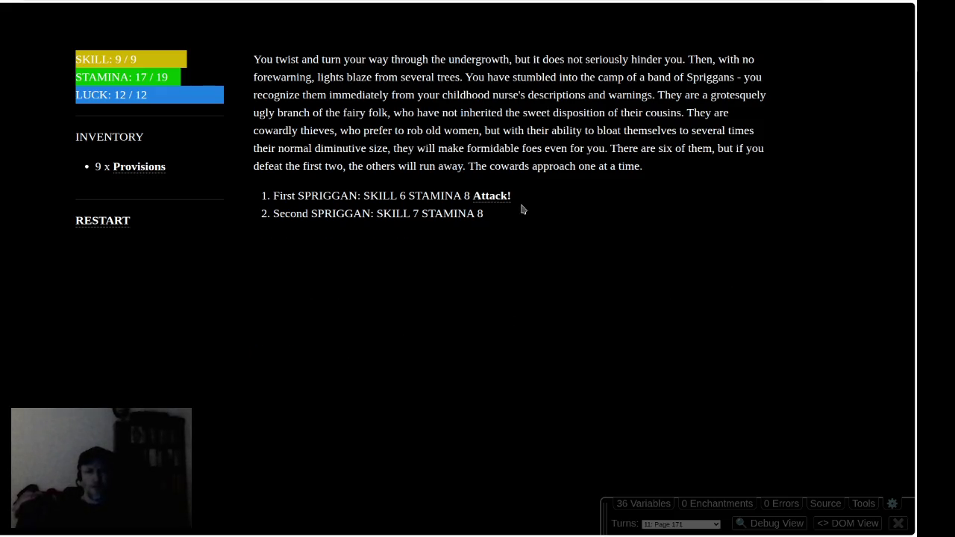
{"action": "left_click", "coordinate": [501, 196]}
{"action": "left_click", "coordinate": [316, 349]}
{"action": "left_click", "coordinate": [499, 196]}
{"action": "left_click", "coordinate": [321, 349]}
{"action": "left_click", "coordinate": [492, 196]}
{"action": "left_click", "coordinate": [321, 350]}
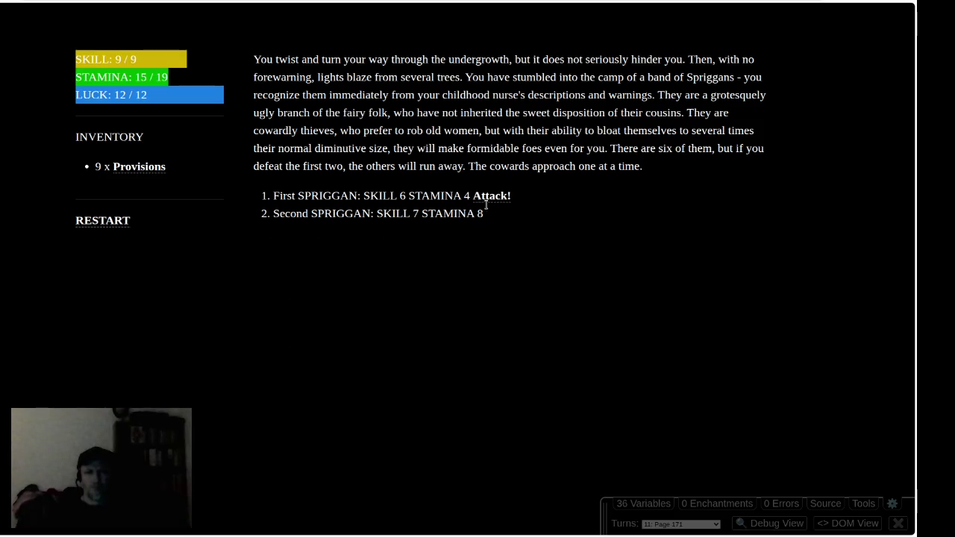
{"action": "left_click", "coordinate": [493, 196]}
{"action": "left_click", "coordinate": [319, 356]}
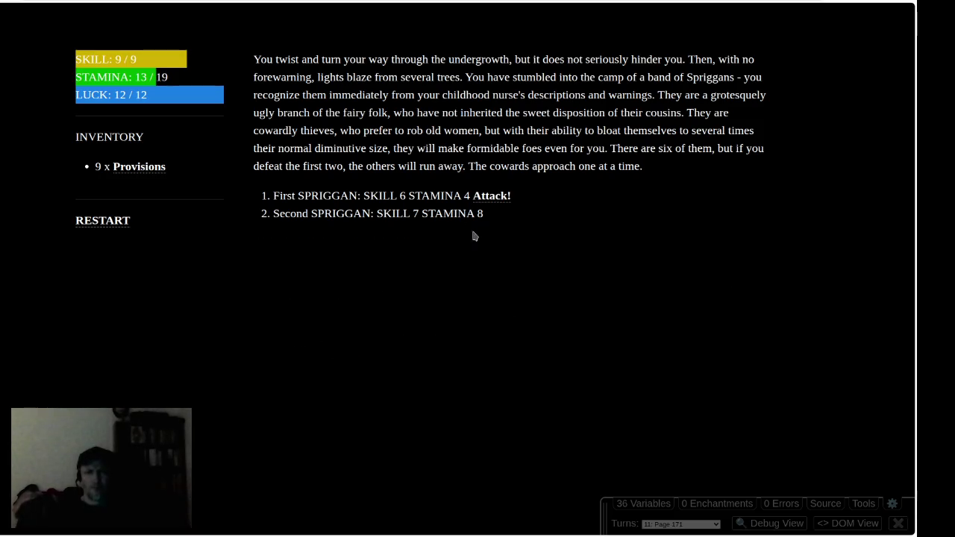
{"action": "left_click", "coordinate": [498, 195]}
{"action": "left_click", "coordinate": [328, 351]}
{"action": "left_click", "coordinate": [503, 195]}
{"action": "left_click", "coordinate": [332, 351]}
{"action": "left_click", "coordinate": [498, 196]}
Fight the Second SPRIGGAN round by round until it is defeated.
{"action": "left_click", "coordinate": [316, 380]}
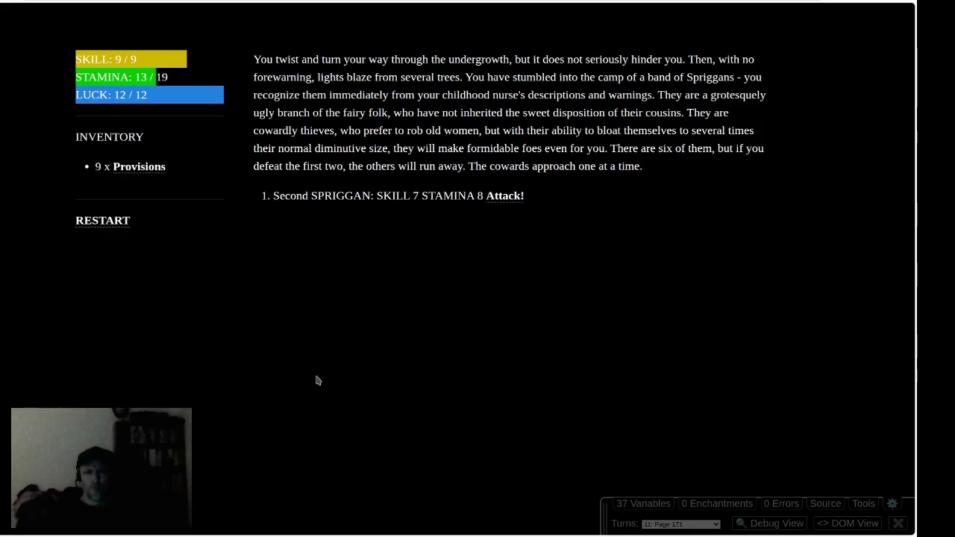
{"action": "left_click", "coordinate": [504, 197]}
{"action": "left_click", "coordinate": [332, 333]}
{"action": "left_click", "coordinate": [503, 196]}
{"action": "left_click", "coordinate": [348, 337]}
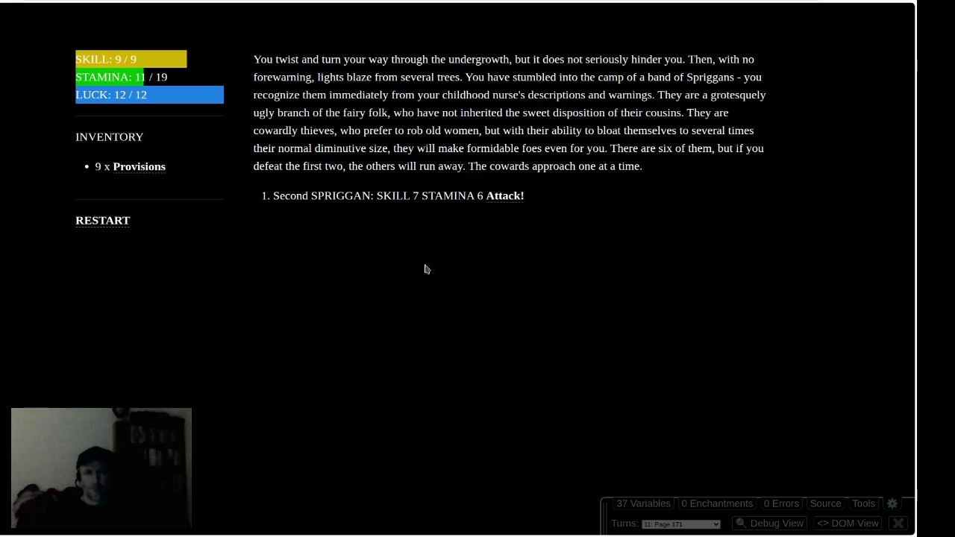
{"action": "left_click", "coordinate": [505, 196]}
{"action": "left_click", "coordinate": [335, 334]}
{"action": "left_click", "coordinate": [505, 197]}
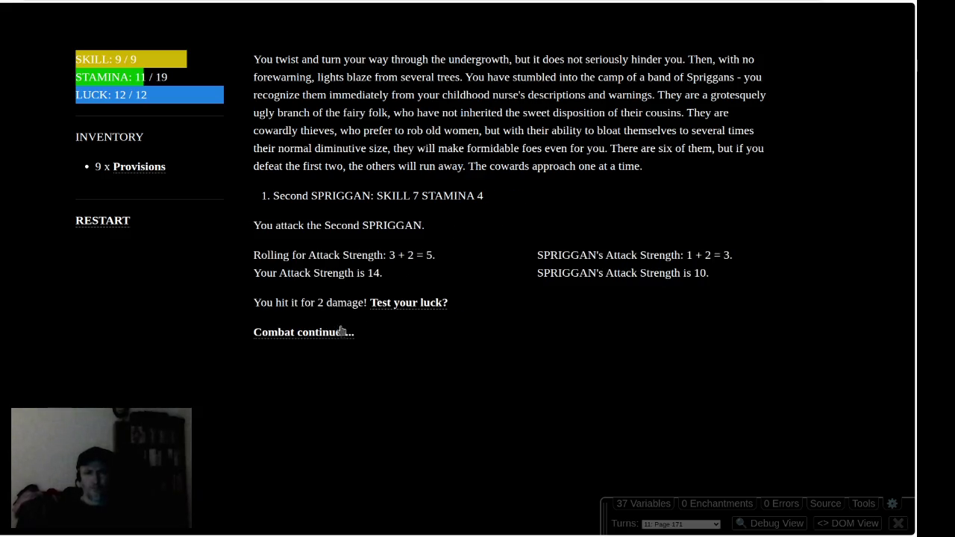
{"action": "left_click", "coordinate": [341, 330]}
{"action": "left_click", "coordinate": [505, 196]}
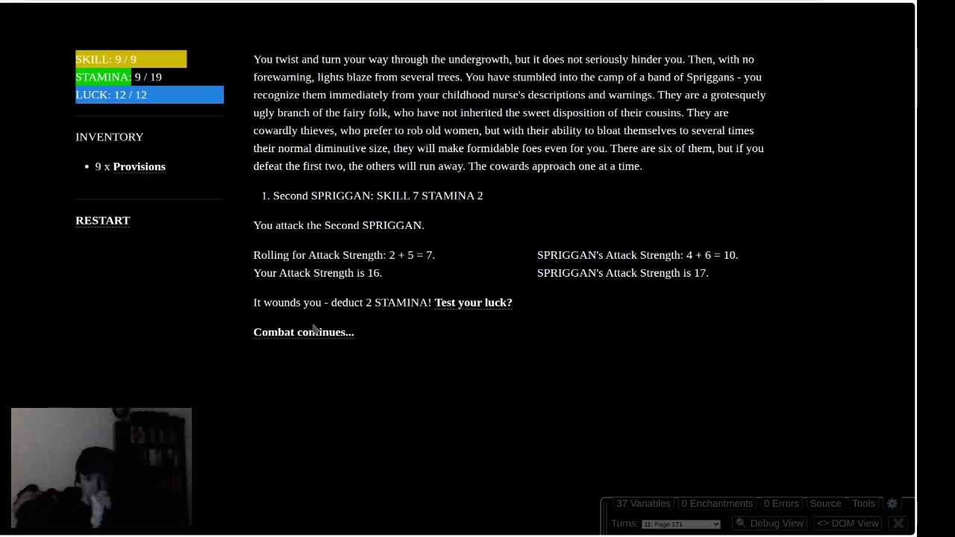
{"action": "left_click", "coordinate": [314, 331]}
{"action": "left_click", "coordinate": [502, 197]}
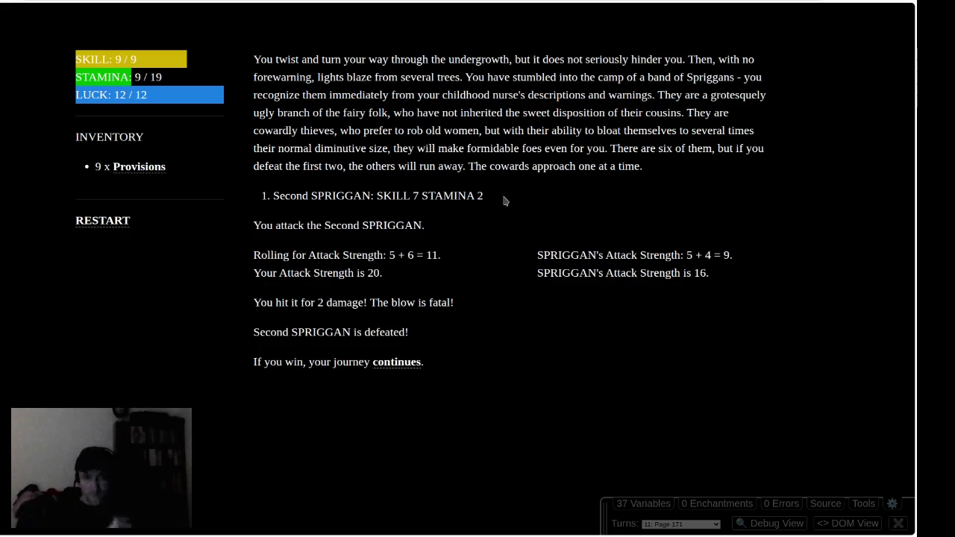
Eat two Provisions to reach STAMINA 17/19 and continue with the Garnet Ring and 10 Gold Pieces.
{"action": "left_click", "coordinate": [138, 166]}
{"action": "left_click", "coordinate": [142, 167]}
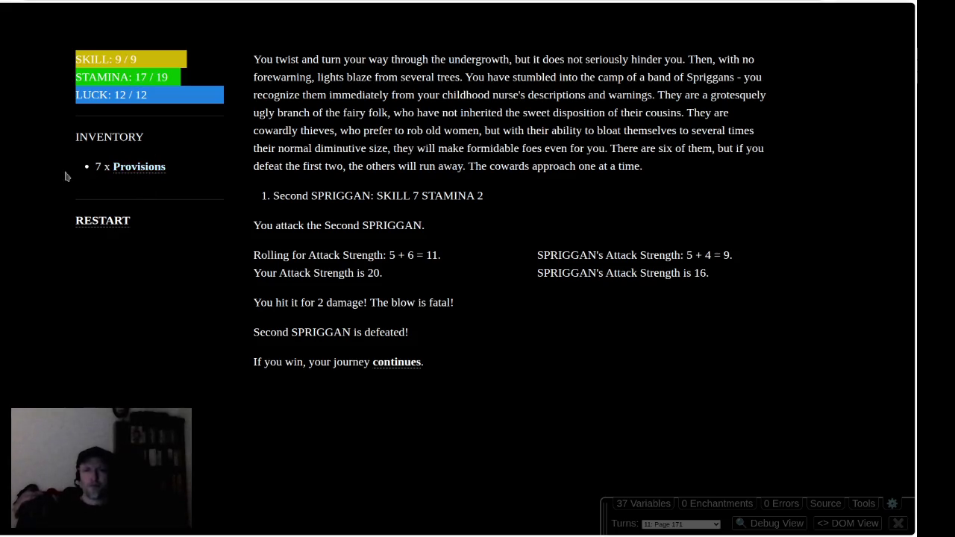
{"action": "left_click", "coordinate": [396, 362]}
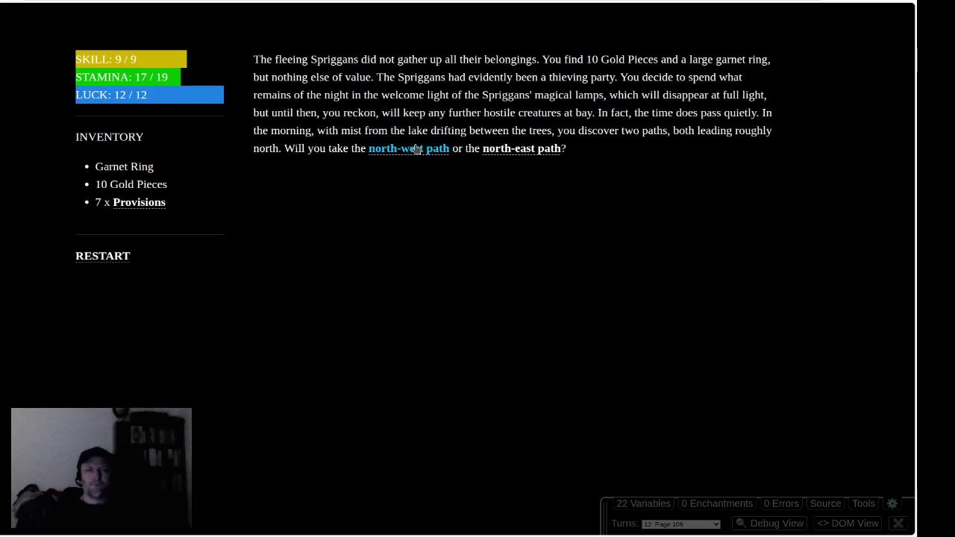
Head north, confirm eating overnight, duck into the undergrowth, and let the Wood Elves lead you away.
{"action": "left_click", "coordinate": [519, 149]}
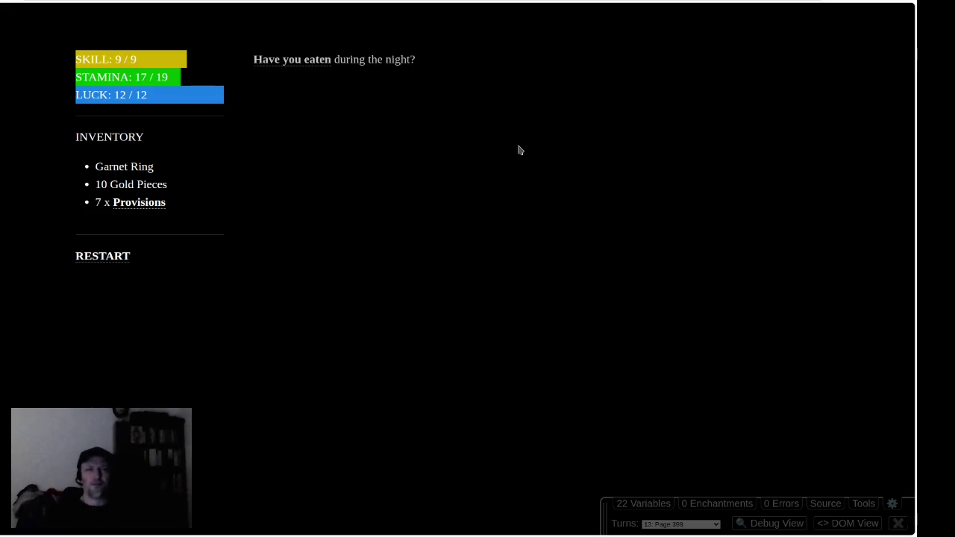
{"action": "left_click", "coordinate": [309, 59]}
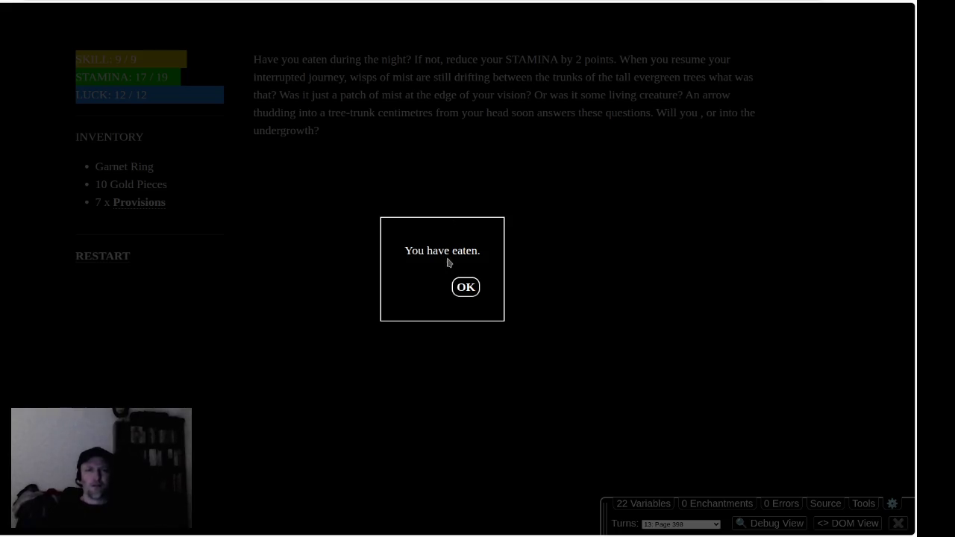
{"action": "left_click", "coordinate": [467, 288]}
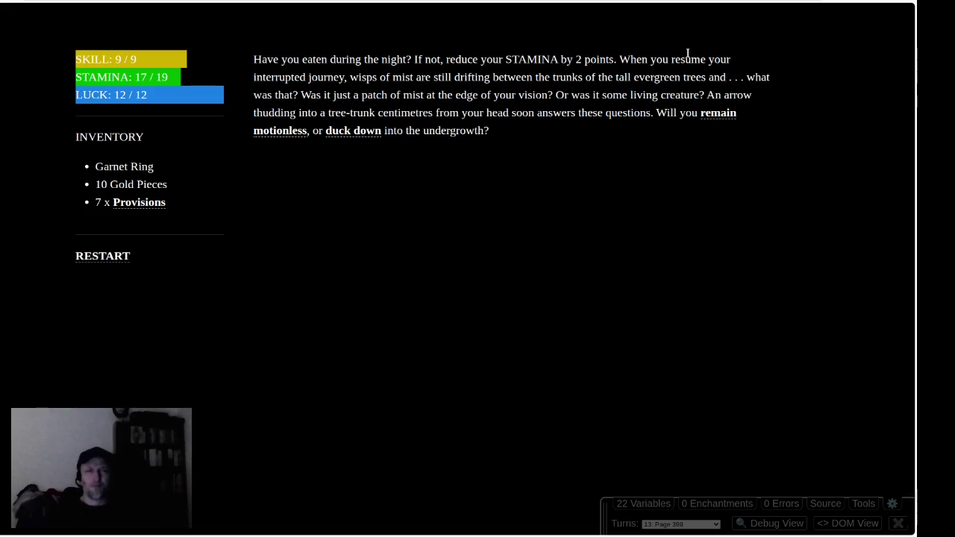
{"action": "left_click", "coordinate": [350, 133]}
{"action": "left_click", "coordinate": [631, 115]}
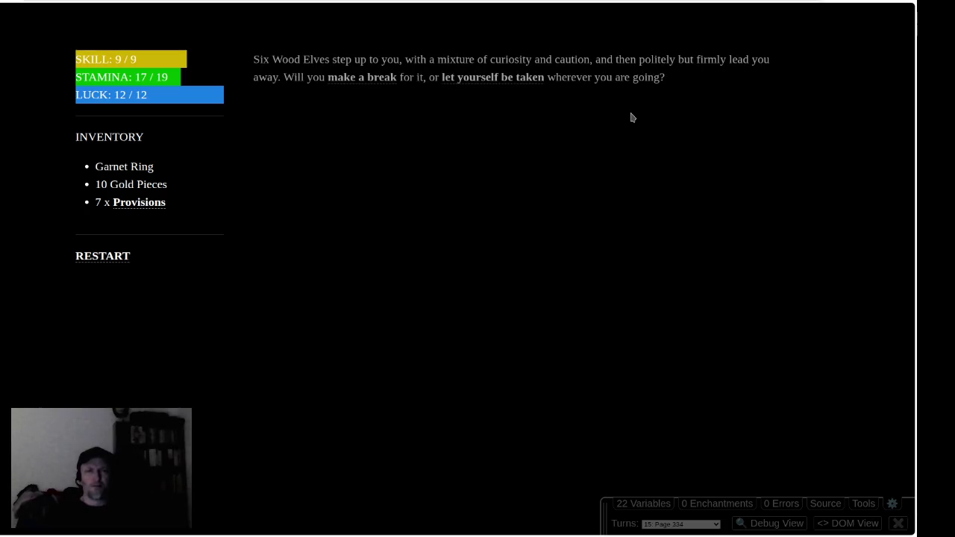
{"action": "left_click", "coordinate": [507, 77]}
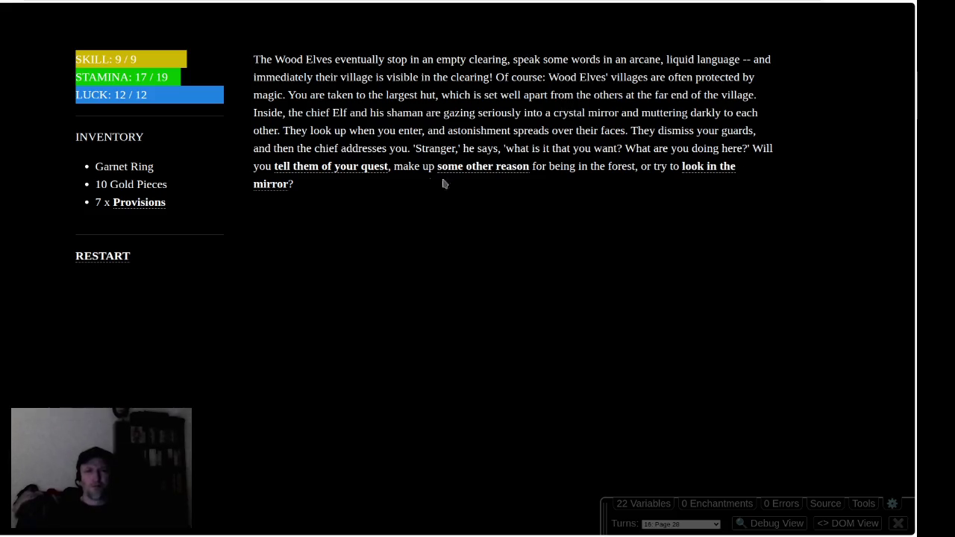
Tell the elves of your quest, check your hands, ask about the mirror, and float to the misty hills.
{"action": "left_click", "coordinate": [369, 170]}
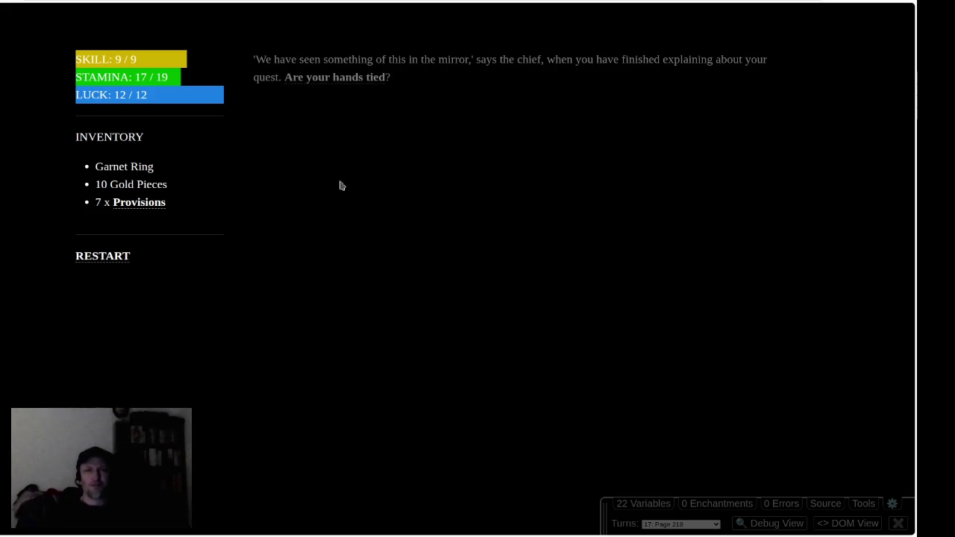
{"action": "left_click", "coordinate": [352, 79]}
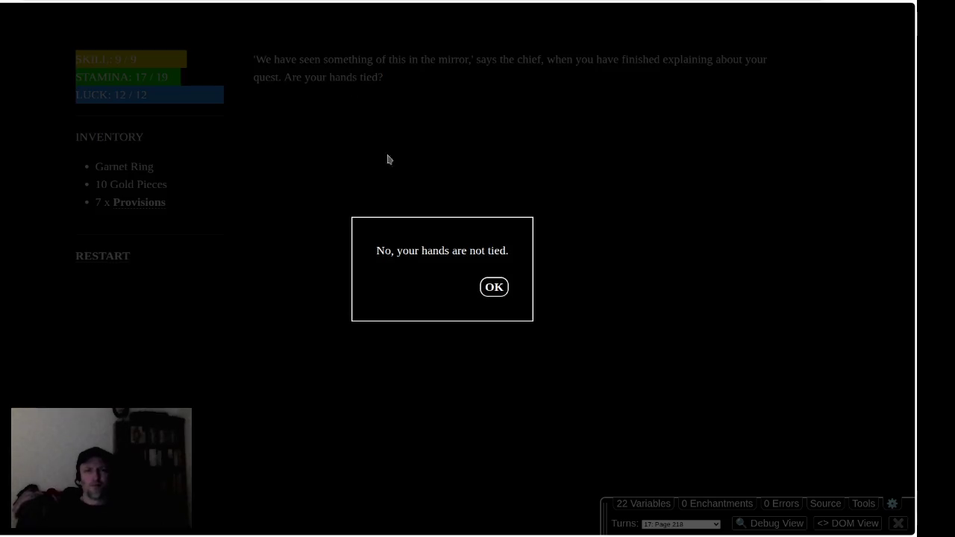
{"action": "left_click", "coordinate": [494, 287]}
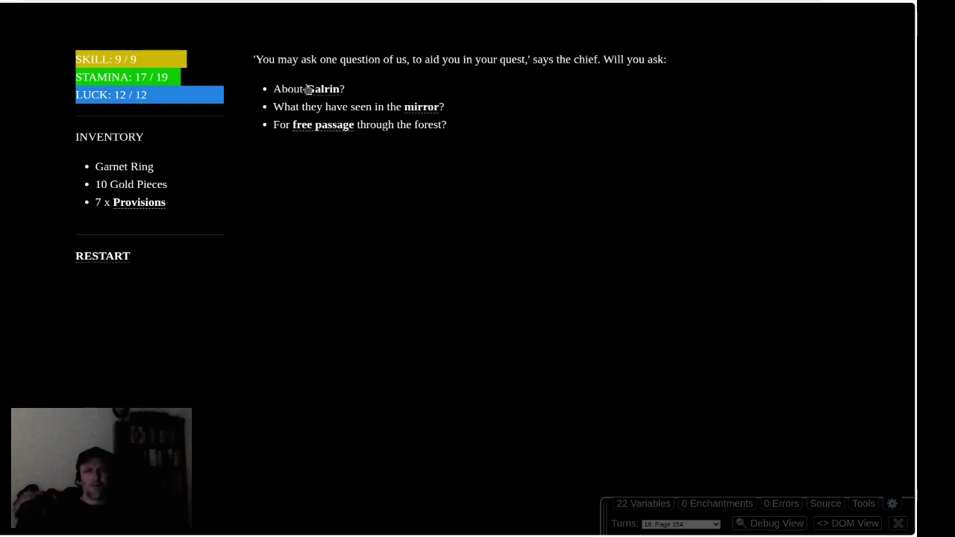
{"action": "left_click", "coordinate": [423, 107]}
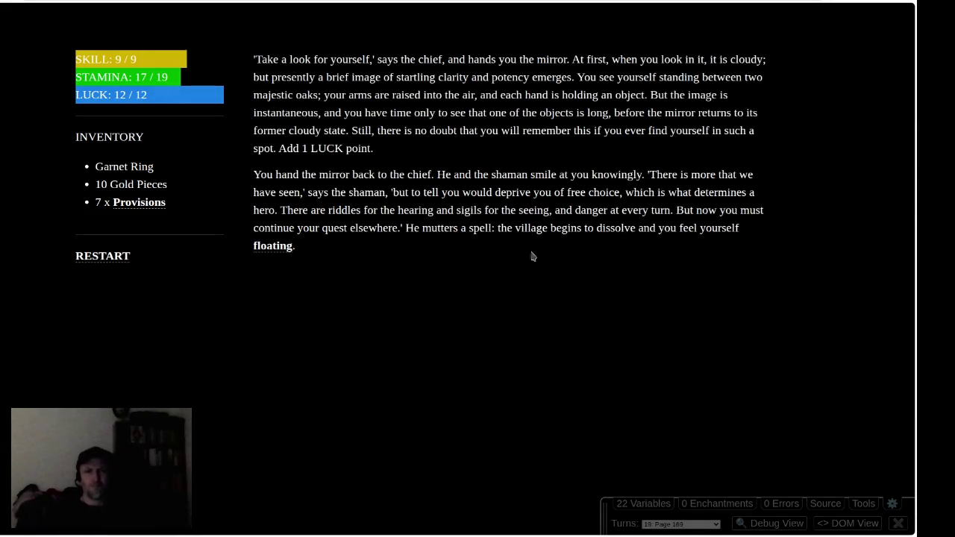
{"action": "left_click", "coordinate": [273, 248]}
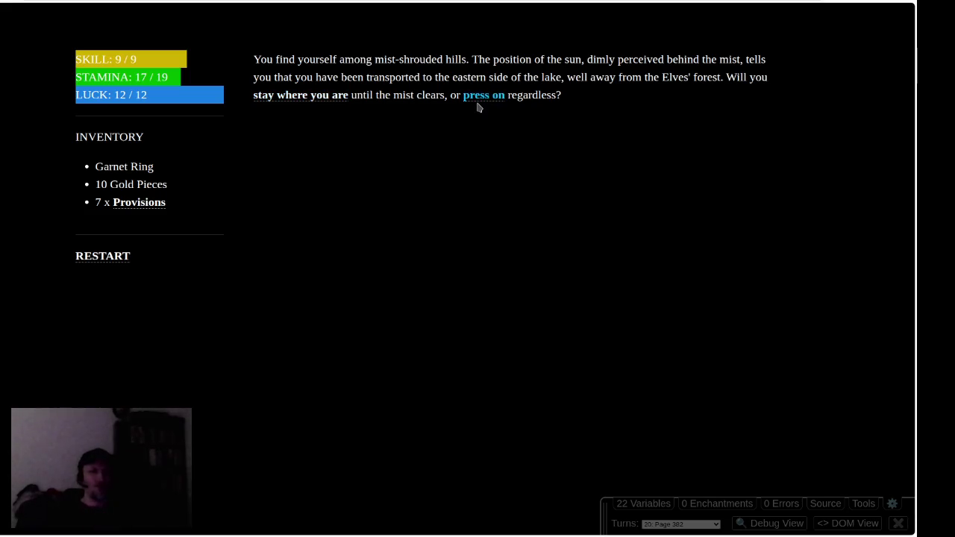
Press on through the mist and follow the animal trail to the WIGHT (SKILL 9, STAMINA 12).
{"action": "left_click", "coordinate": [478, 102]}
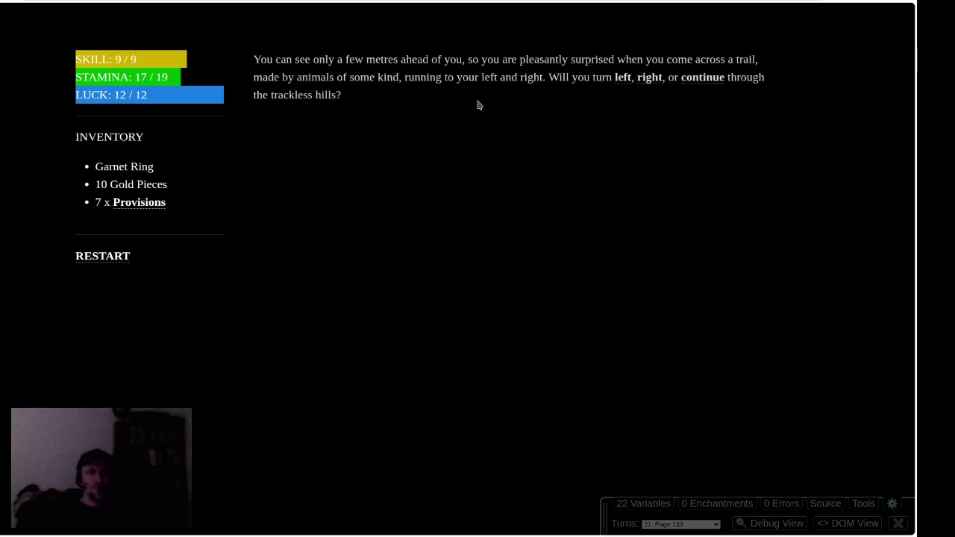
{"action": "left_click", "coordinate": [622, 79]}
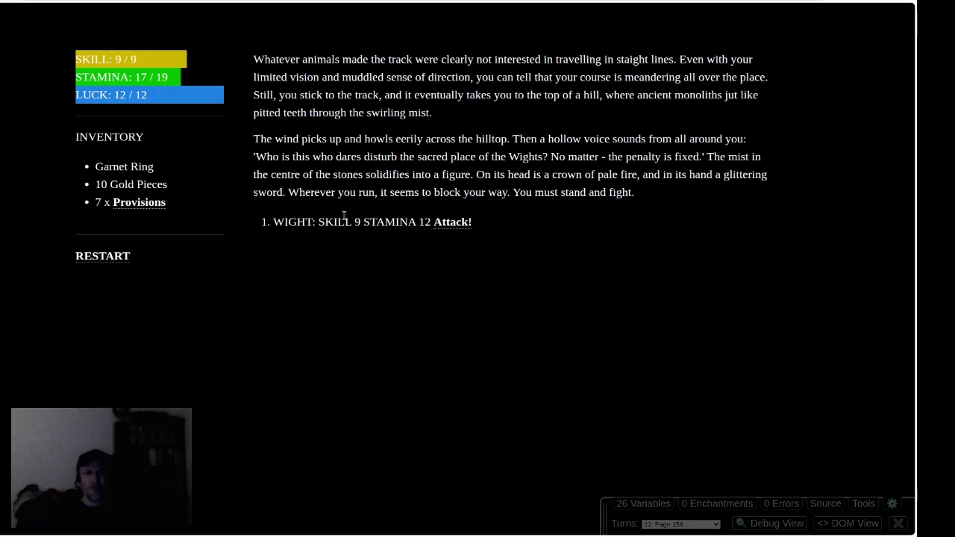
Attack the Wight over several rounds, testing your luck twice to boost hits.
{"action": "left_click", "coordinate": [458, 230]}
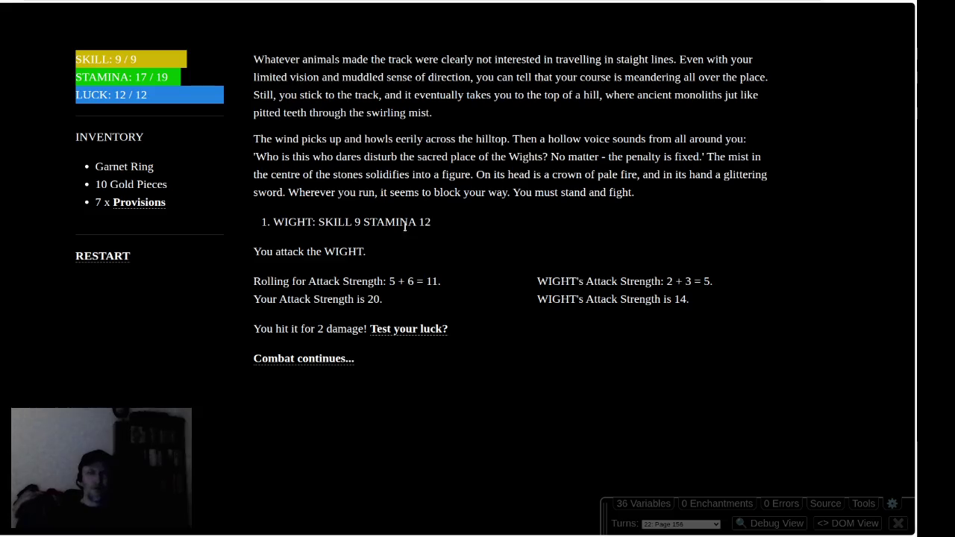
{"action": "left_click", "coordinate": [396, 332]}
{"action": "left_click", "coordinate": [452, 287]}
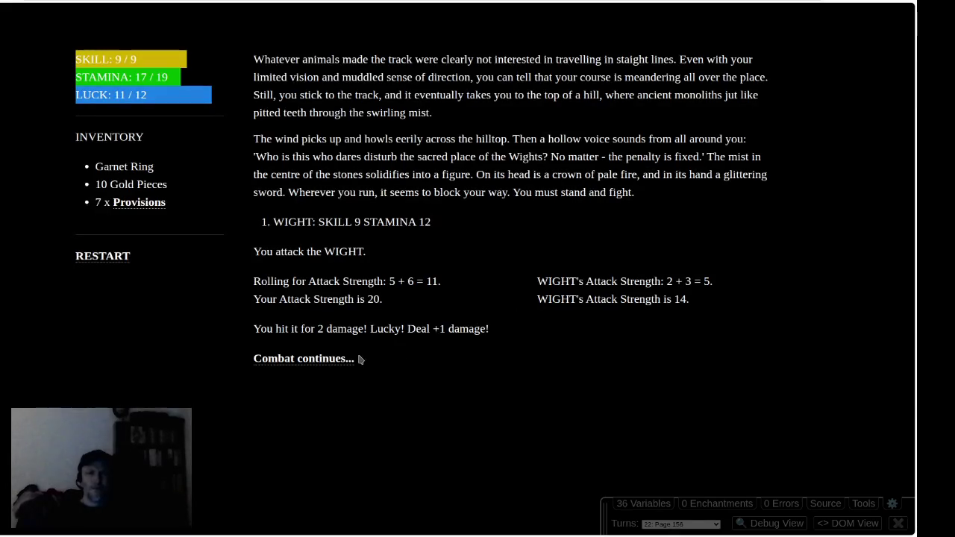
{"action": "left_click", "coordinate": [313, 359]}
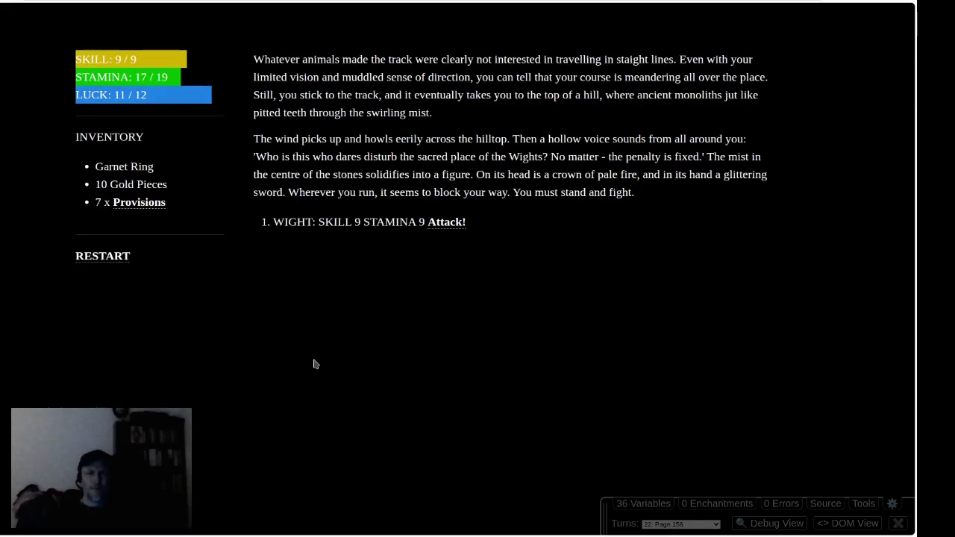
{"action": "left_click", "coordinate": [452, 223]}
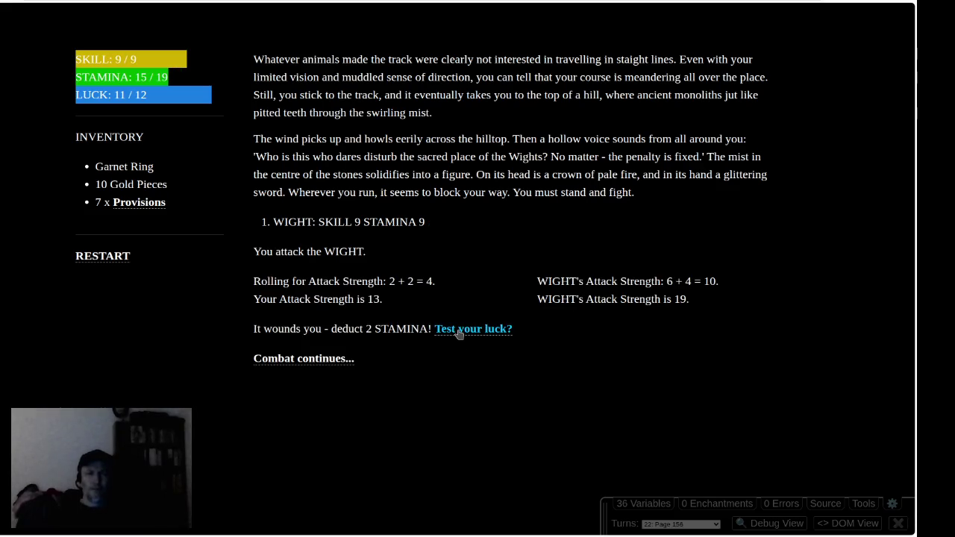
{"action": "left_click", "coordinate": [317, 361]}
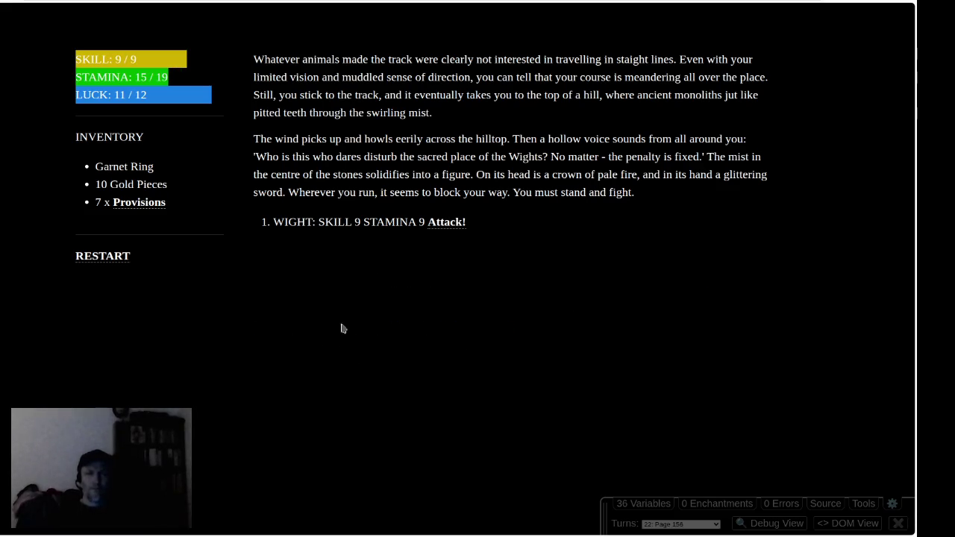
{"action": "left_click", "coordinate": [454, 222]}
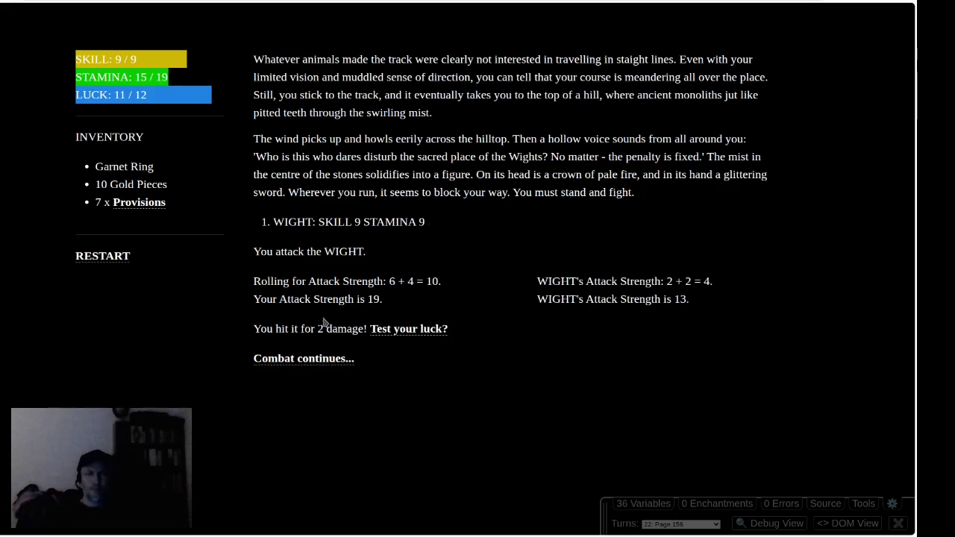
{"action": "left_click", "coordinate": [393, 330]}
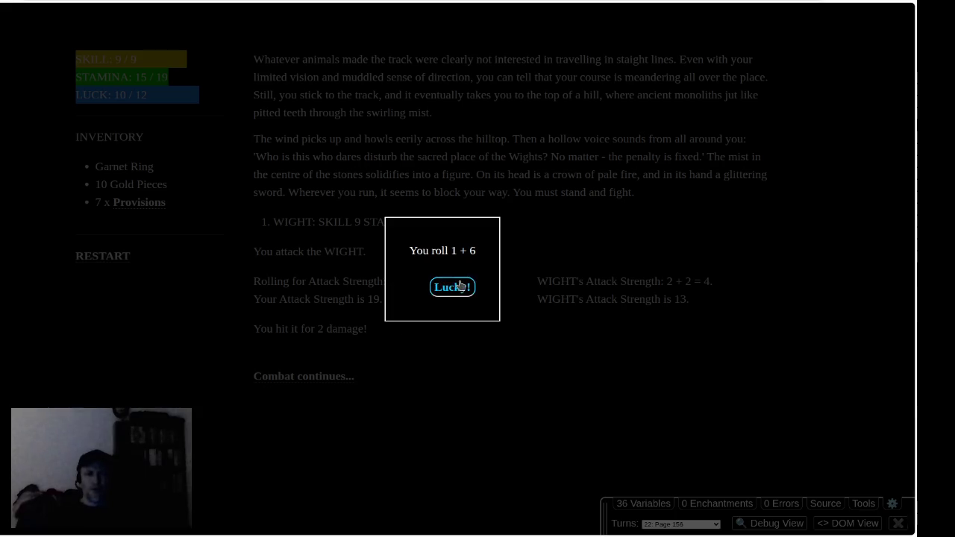
{"action": "left_click", "coordinate": [444, 284]}
{"action": "left_click", "coordinate": [320, 361]}
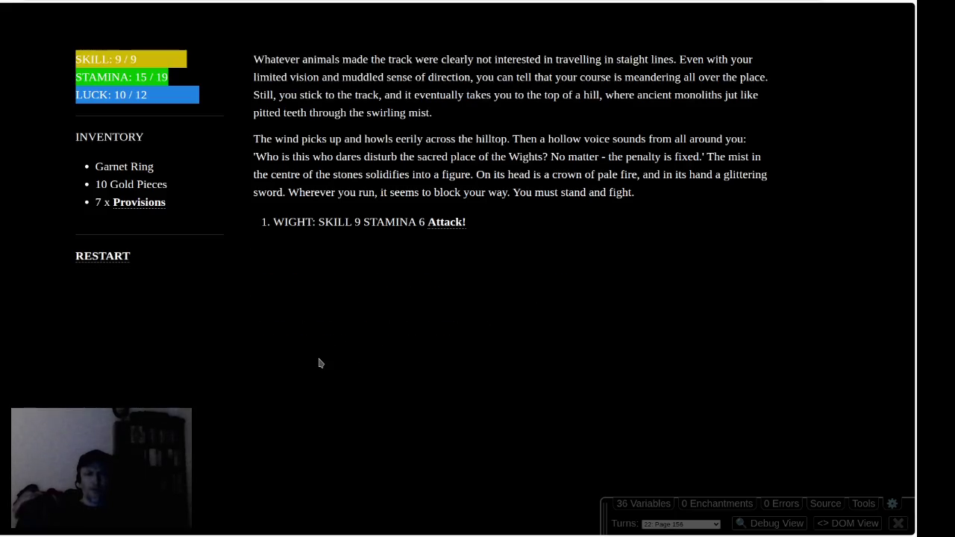
Keep attacking until the Wight dies, raising SKILL to 10/9, then stay until the mist clears.
{"action": "left_click", "coordinate": [451, 223]}
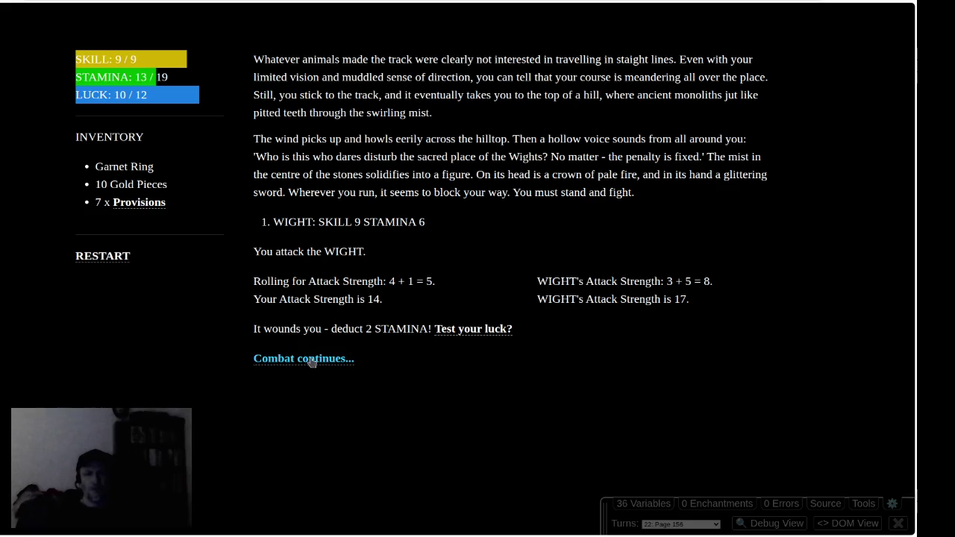
{"action": "left_click", "coordinate": [313, 361]}
{"action": "left_click", "coordinate": [457, 223]}
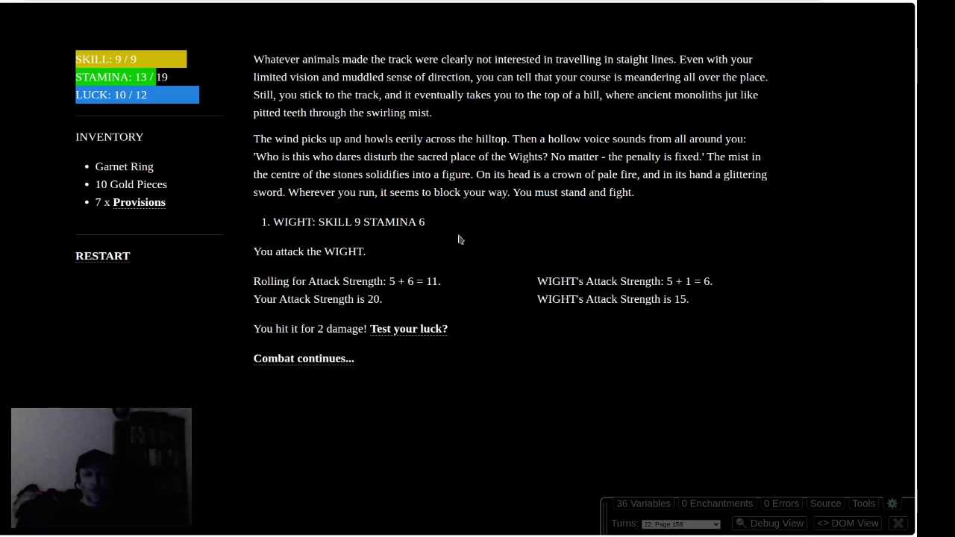
{"action": "left_click", "coordinate": [317, 358]}
{"action": "left_click", "coordinate": [452, 223]}
{"action": "left_click", "coordinate": [326, 362]}
{"action": "left_click", "coordinate": [453, 223]}
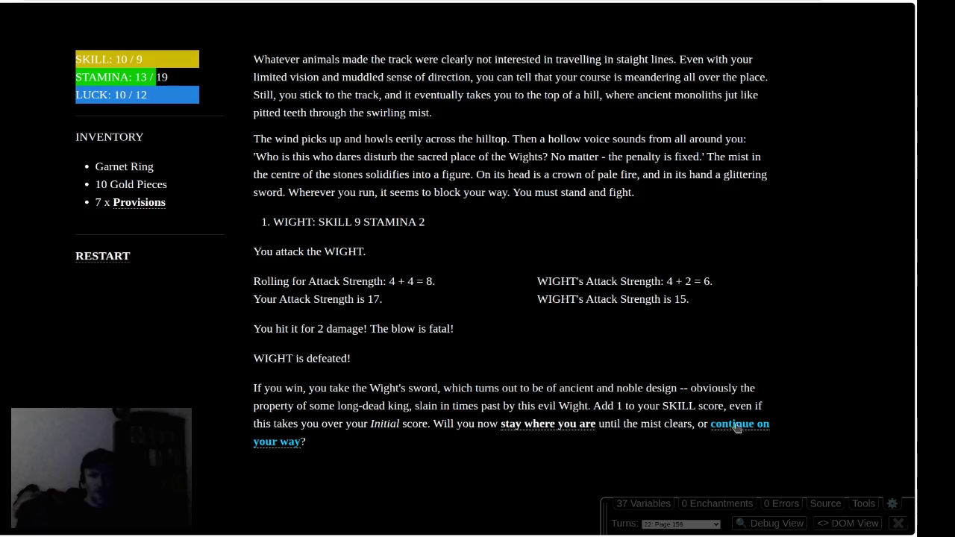
{"action": "left_click", "coordinate": [532, 424]}
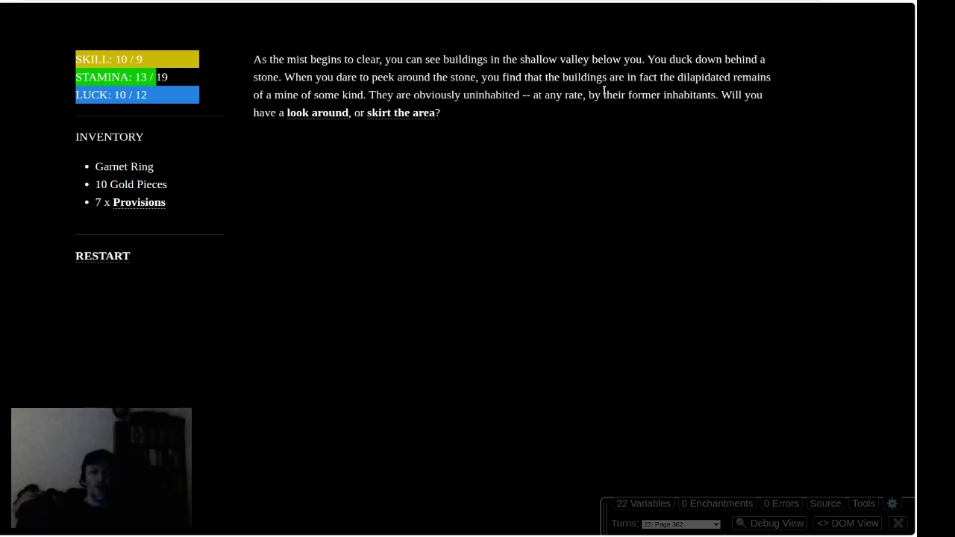
Search the mine's hut, question the hermit to gain the Iron Sceptre, and leave the hut.
{"action": "left_click", "coordinate": [317, 112]}
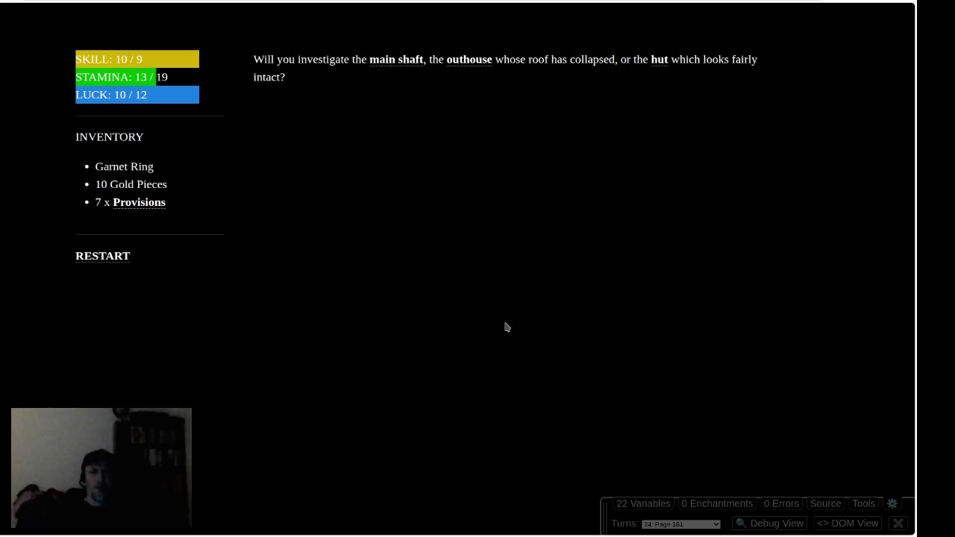
{"action": "left_click", "coordinate": [659, 60]}
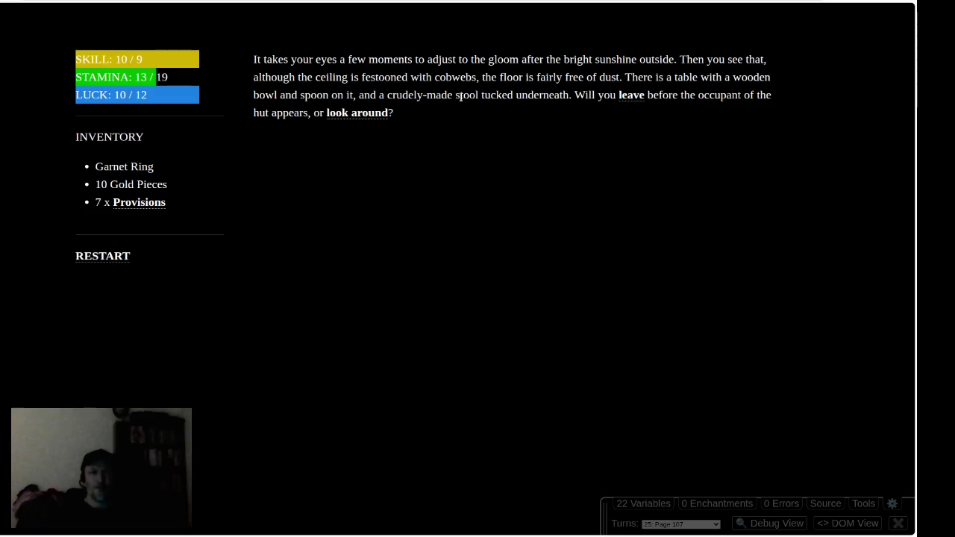
{"action": "left_click", "coordinate": [358, 113]}
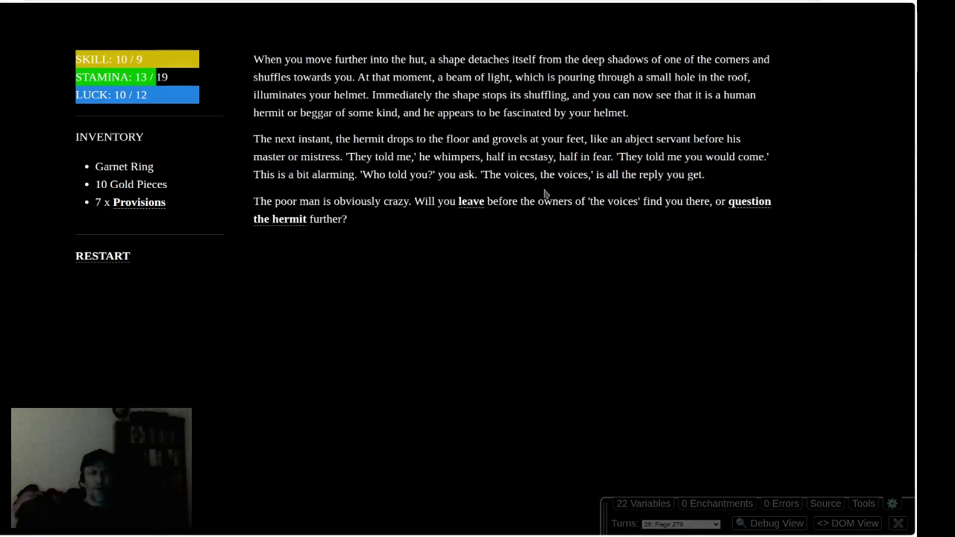
{"action": "left_click", "coordinate": [737, 201]}
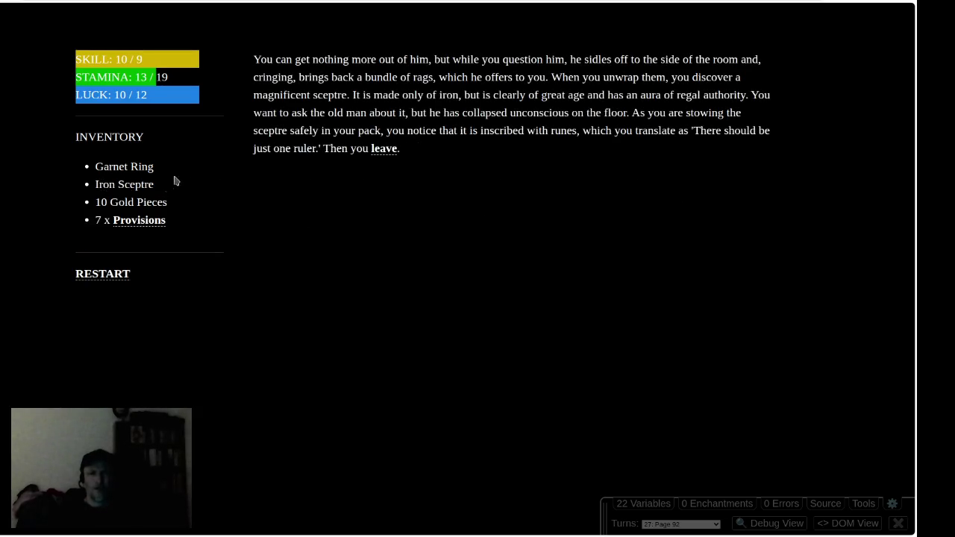
{"action": "left_click", "coordinate": [377, 149]}
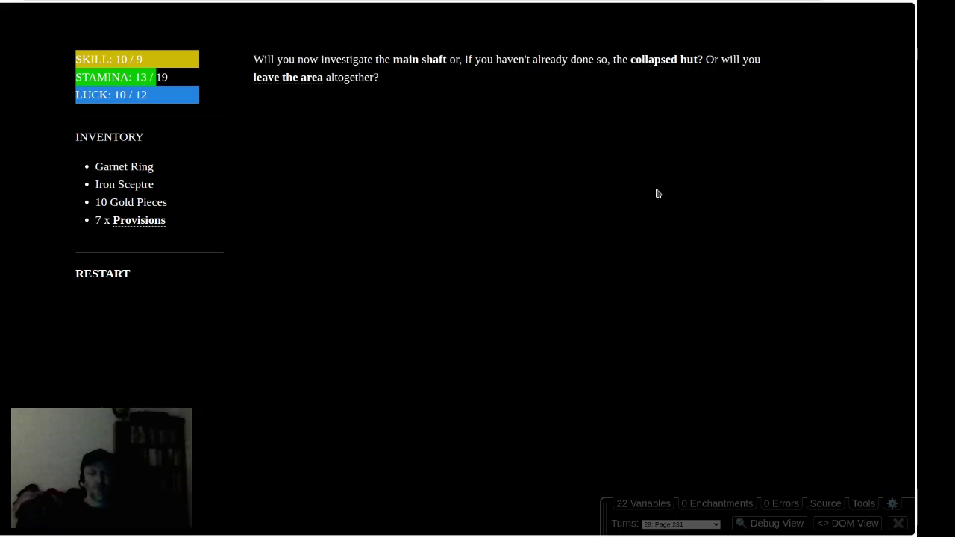
Climb down the main shaft ladder, drop and pass the luck test (LUCK 9/12), reaching the mossy tunnel.
{"action": "left_click", "coordinate": [422, 63]}
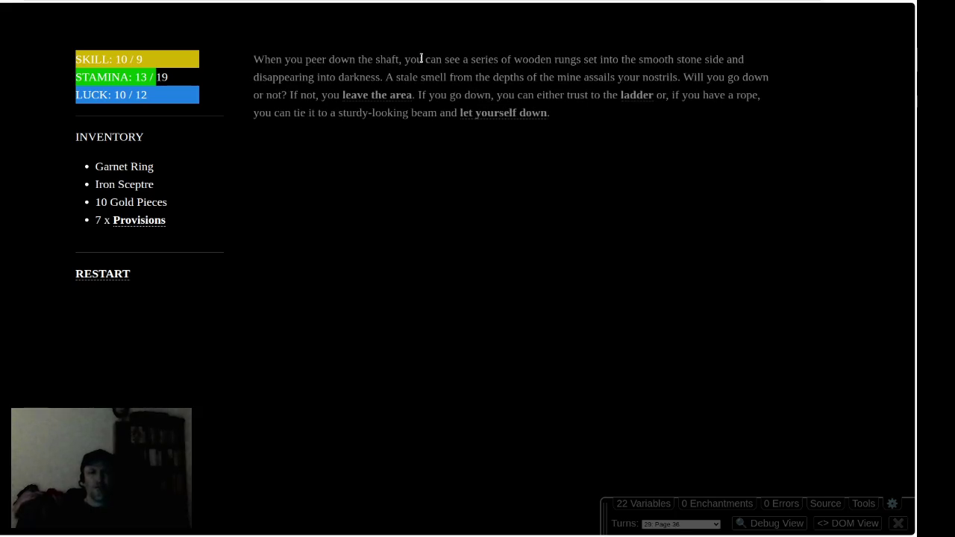
{"action": "left_click", "coordinate": [632, 96]}
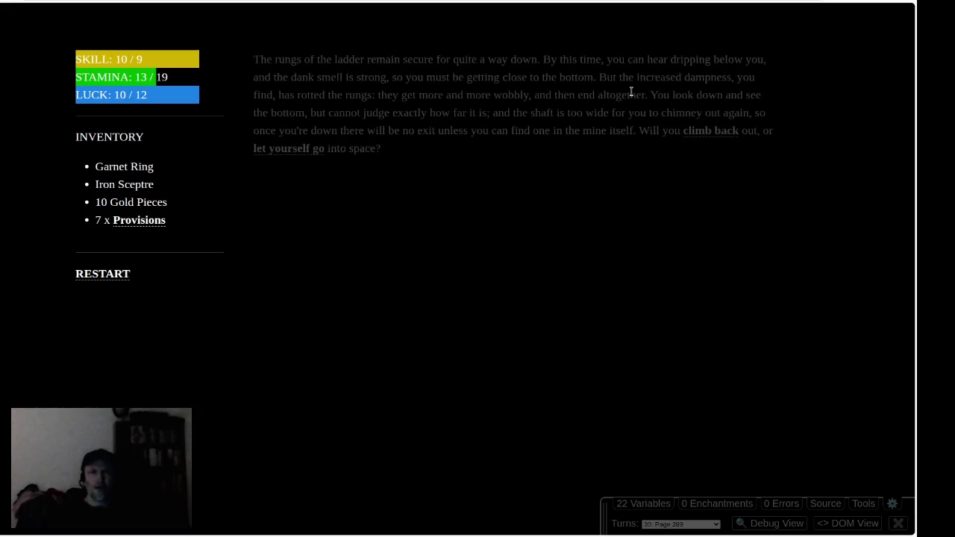
{"action": "left_click", "coordinate": [282, 152]}
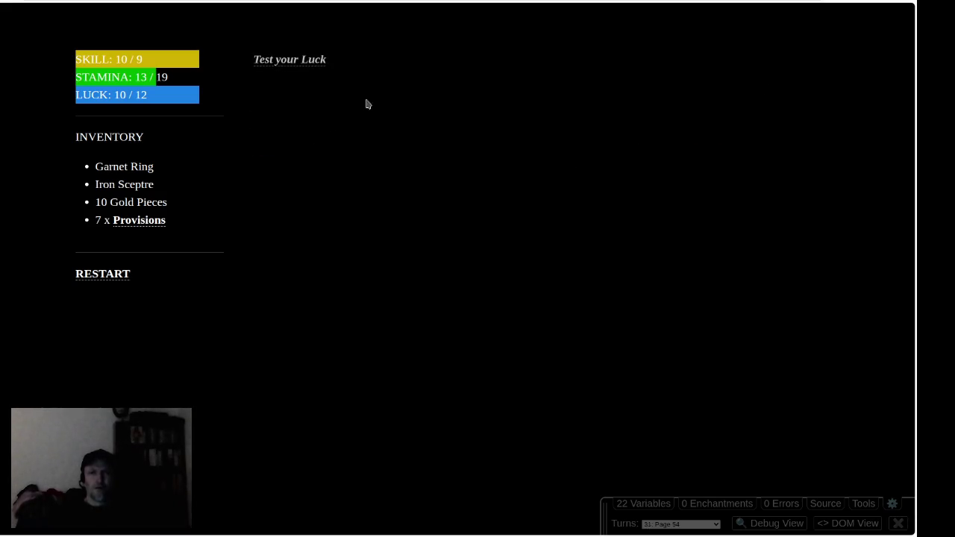
{"action": "left_click", "coordinate": [289, 61]}
{"action": "left_click", "coordinate": [440, 289]}
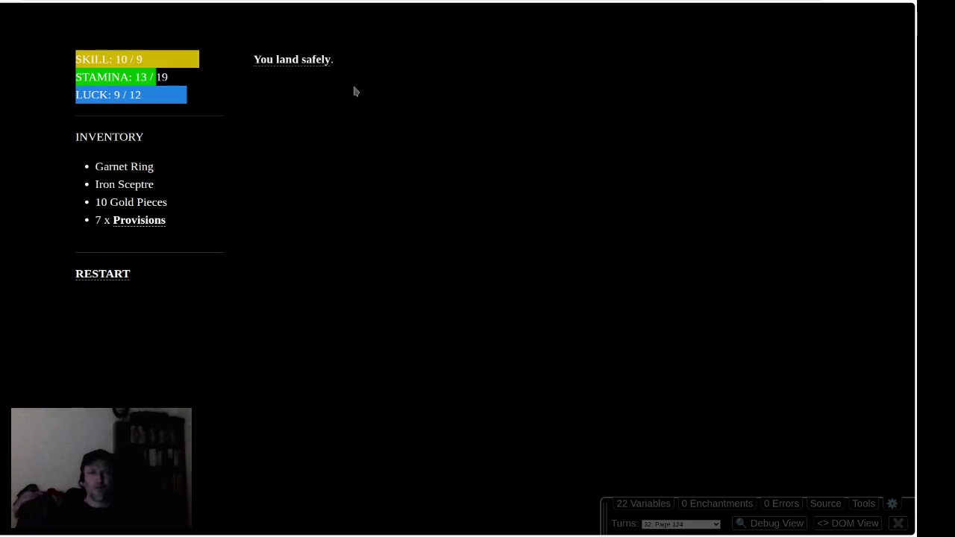
{"action": "left_click", "coordinate": [298, 60]}
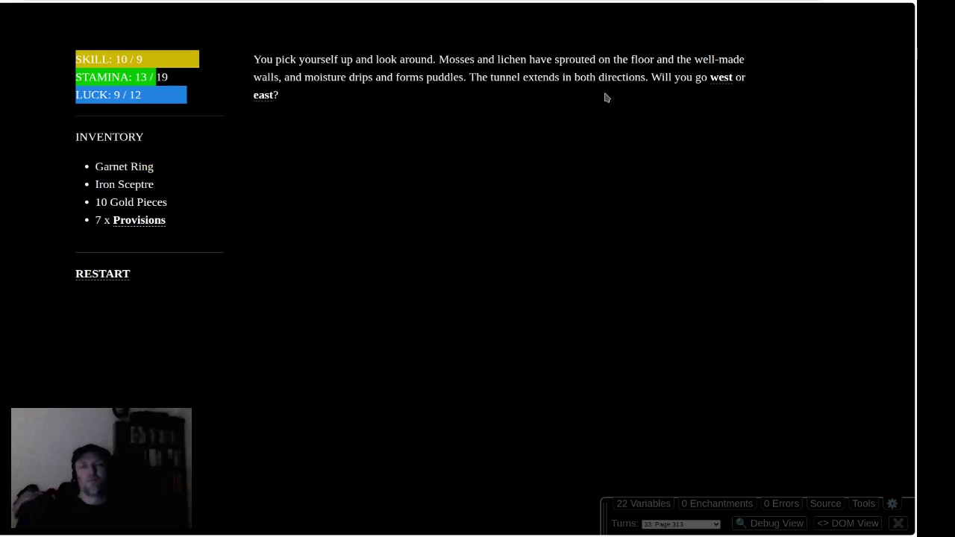
Head west collecting the Copper Nugget and Pick-axe Head, plod into the darkness, and roll the luck test.
{"action": "left_click", "coordinate": [718, 78]}
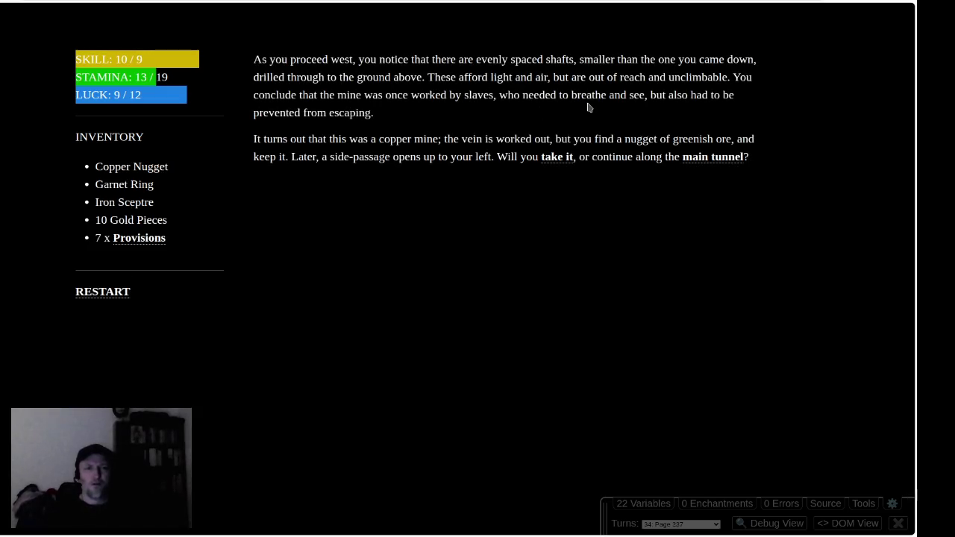
{"action": "left_click", "coordinate": [552, 162]}
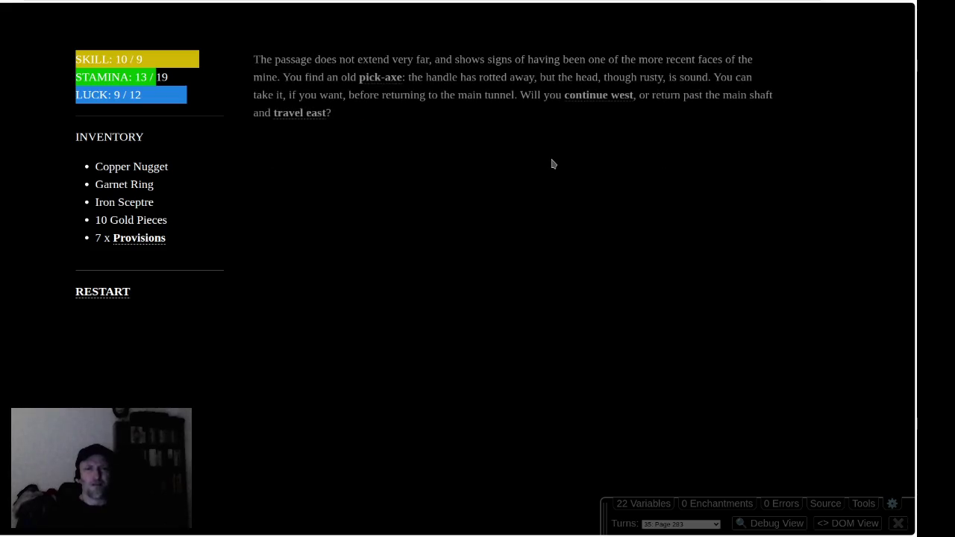
{"action": "left_click", "coordinate": [384, 78]}
{"action": "left_click", "coordinate": [566, 95]}
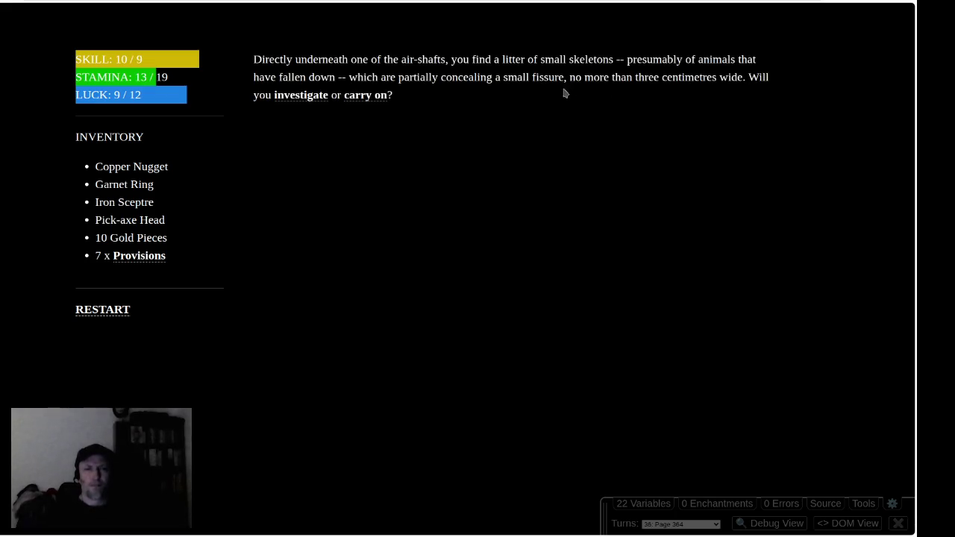
{"action": "left_click", "coordinate": [377, 96]}
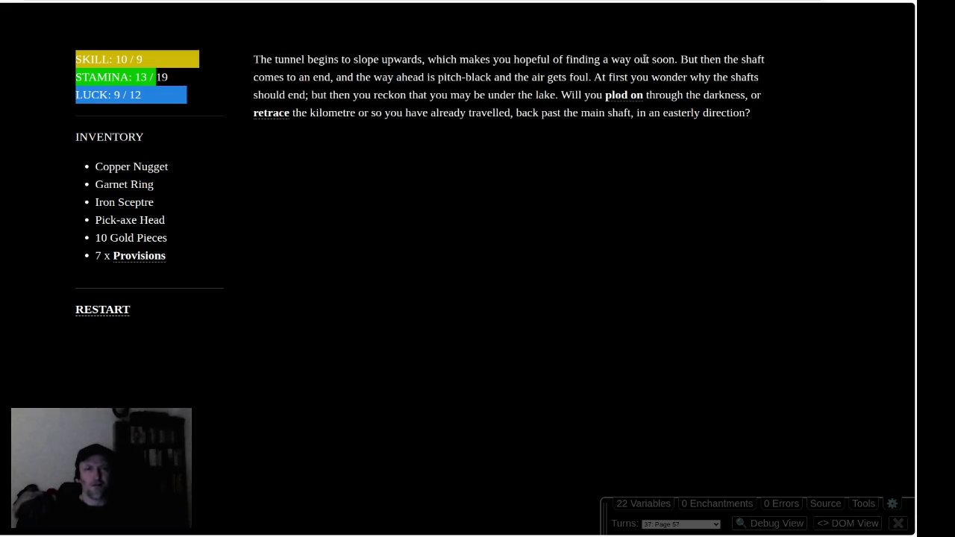
{"action": "left_click", "coordinate": [622, 95]}
{"action": "left_click", "coordinate": [306, 59]}
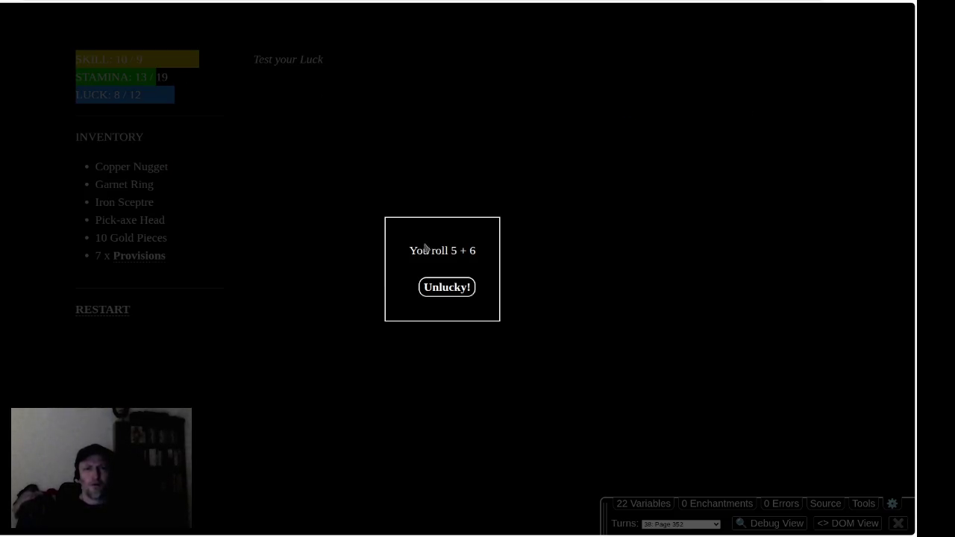
{"action": "left_click", "coordinate": [457, 287]}
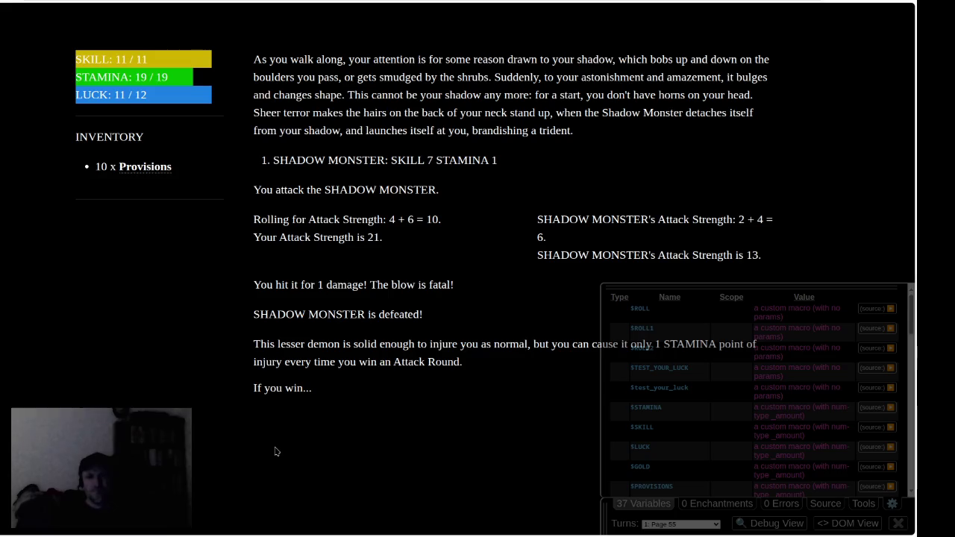
Leave the finished playtest and return to the gamebook's story map.
{"action": "key", "text": "alt+Tab"}
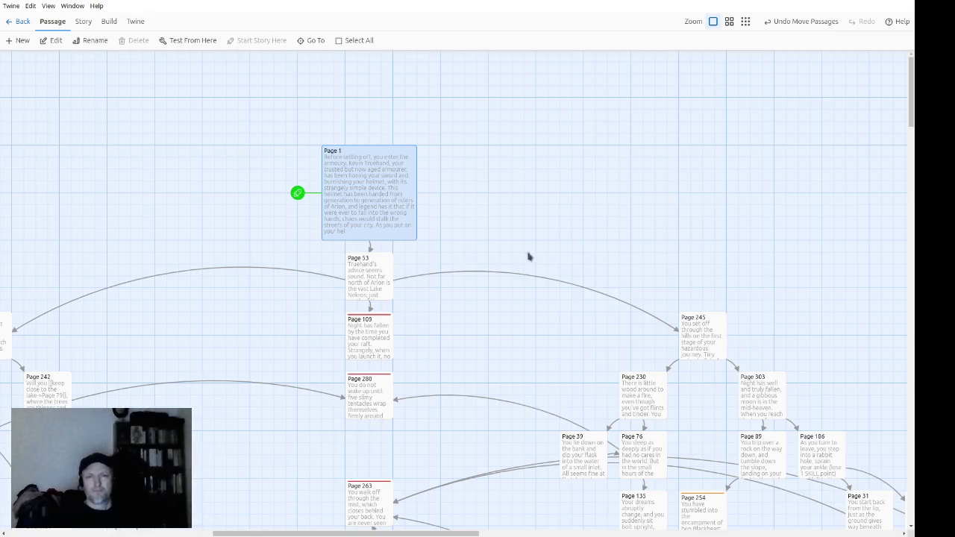
Scroll the map down and right to Page 80 and the empty Pages 332, 148, 47, 62, 221.
{"action": "left_click_drag", "start_coordinate": [912, 101], "coordinate": [914, 444]}
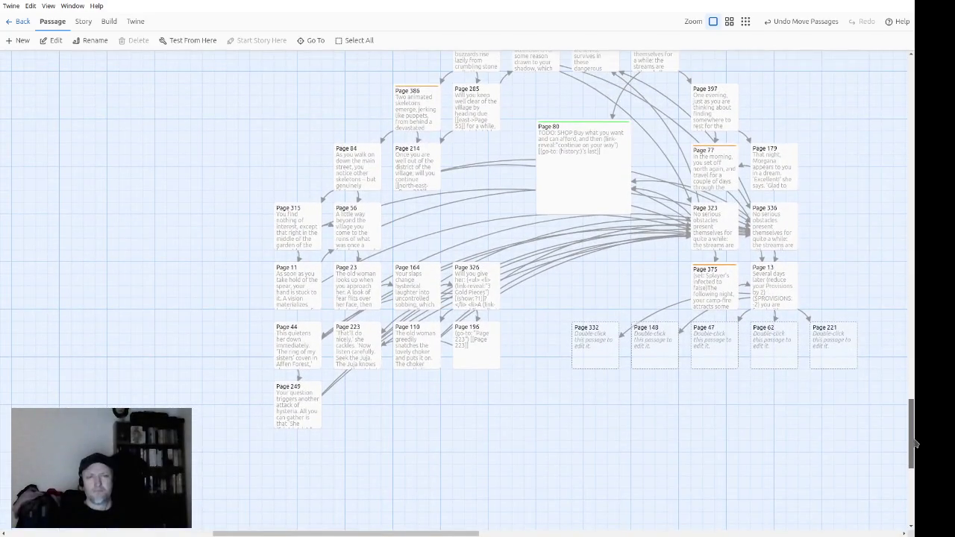
{"action": "left_click_drag", "start_coordinate": [406, 531], "coordinate": [474, 518]}
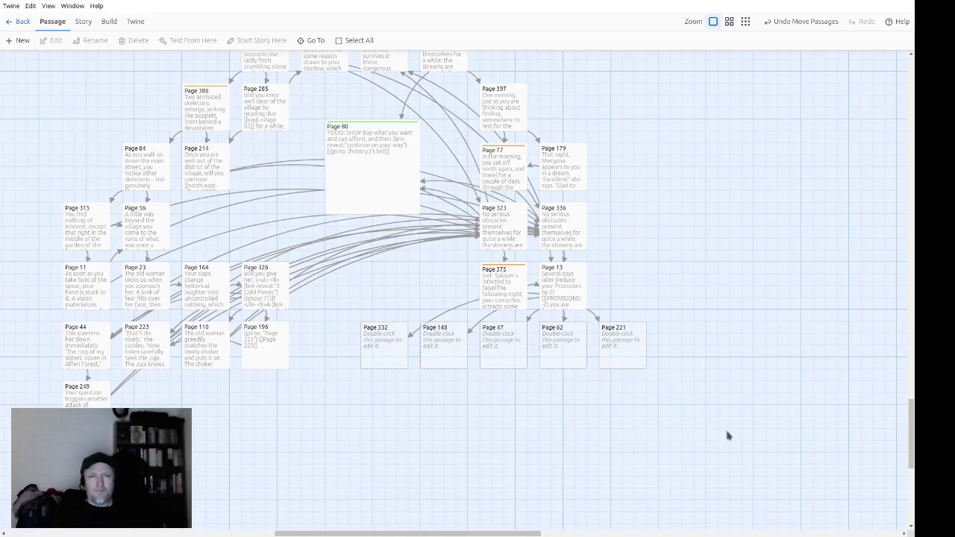
Open Page 13 in the passage editor and review its choices linking to Pages 148, 47, 332, 62, 221.
{"action": "double_click", "coordinate": [562, 306]}
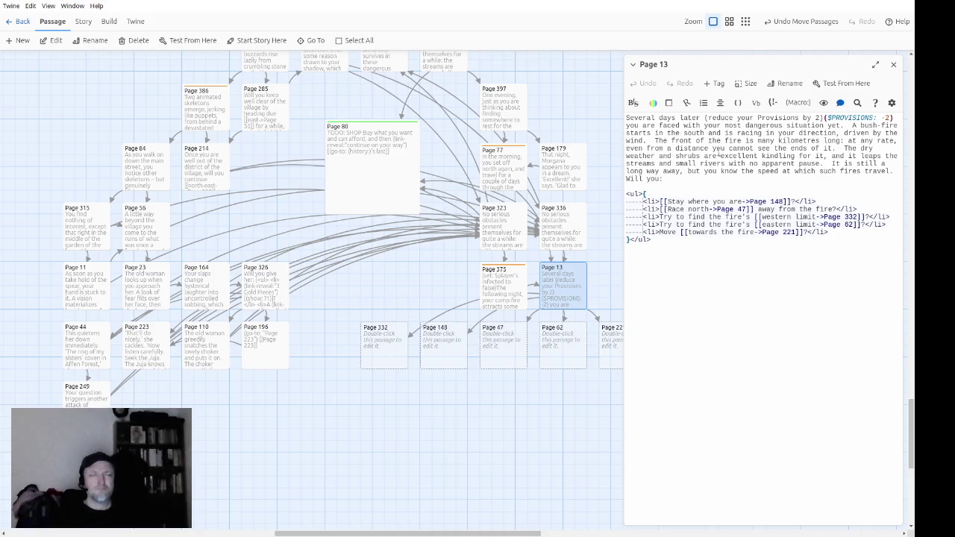
{"action": "left_click_drag", "start_coordinate": [771, 148], "coordinate": [794, 280]}
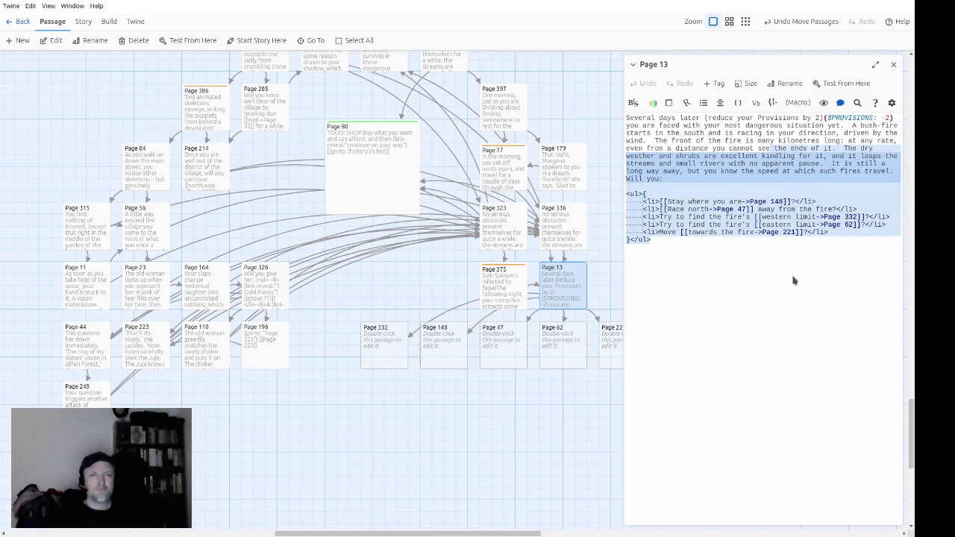
{"action": "left_click", "coordinate": [793, 281]}
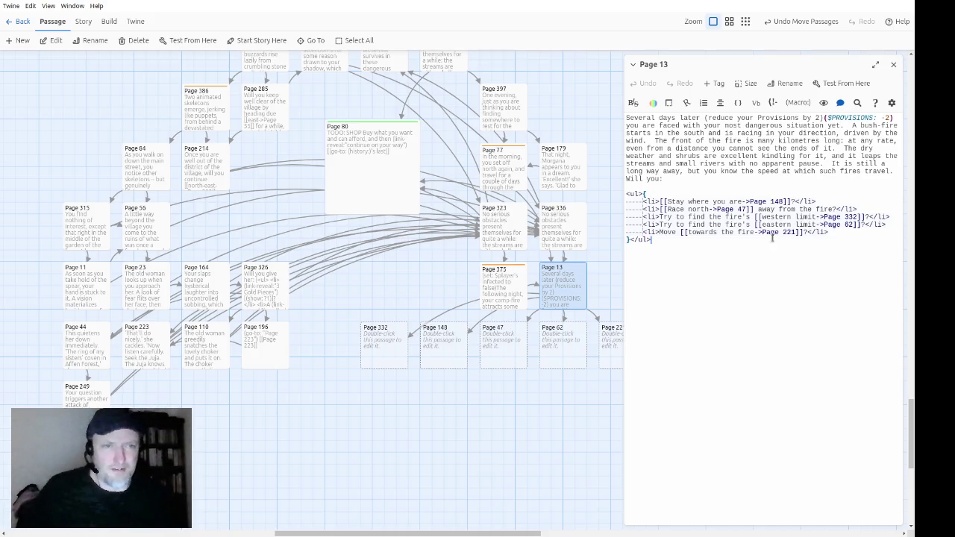
{"action": "mouse_move", "coordinate": [625, 217]}
{"action": "left_mouse_down"}
{"action": "mouse_move", "coordinate": [622, 232]}
{"action": "mouse_move", "coordinate": [910, 229]}
{"action": "left_mouse_up"}
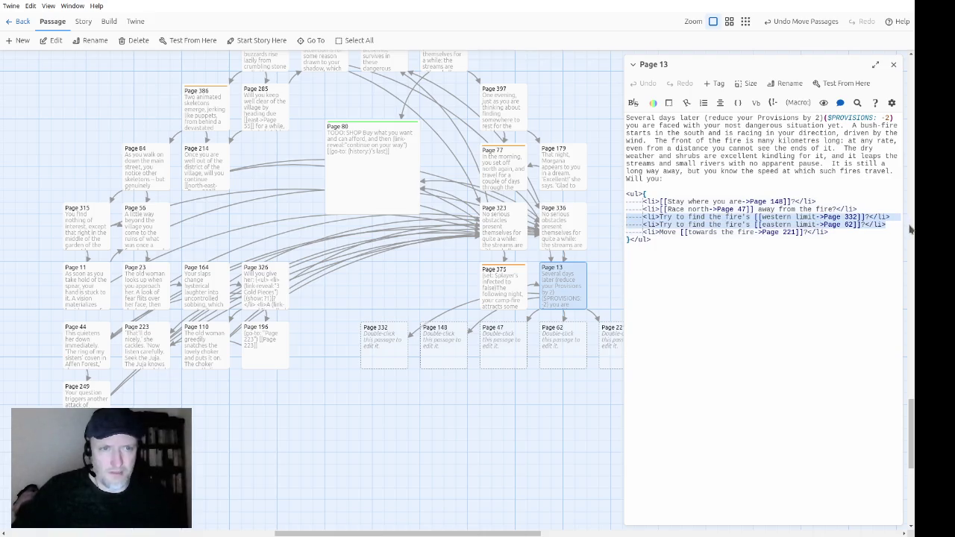
{"action": "scroll", "coordinate": [910, 230], "scroll_direction": "up", "scroll_amount": 5}
{"action": "left_click_drag", "start_coordinate": [913, 280], "coordinate": [911, 414]}
{"action": "left_click", "coordinate": [782, 320]}
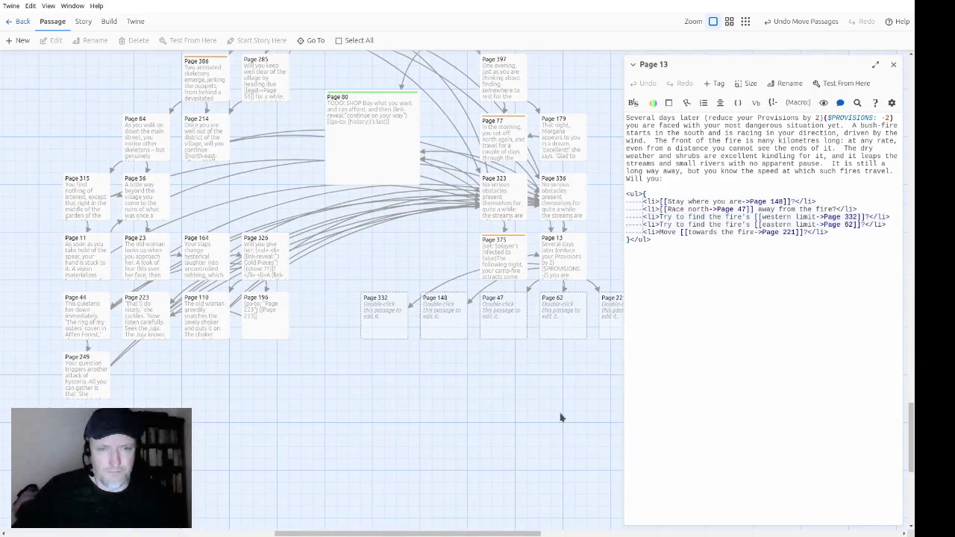
{"action": "left_click_drag", "start_coordinate": [561, 417], "coordinate": [447, 410]}
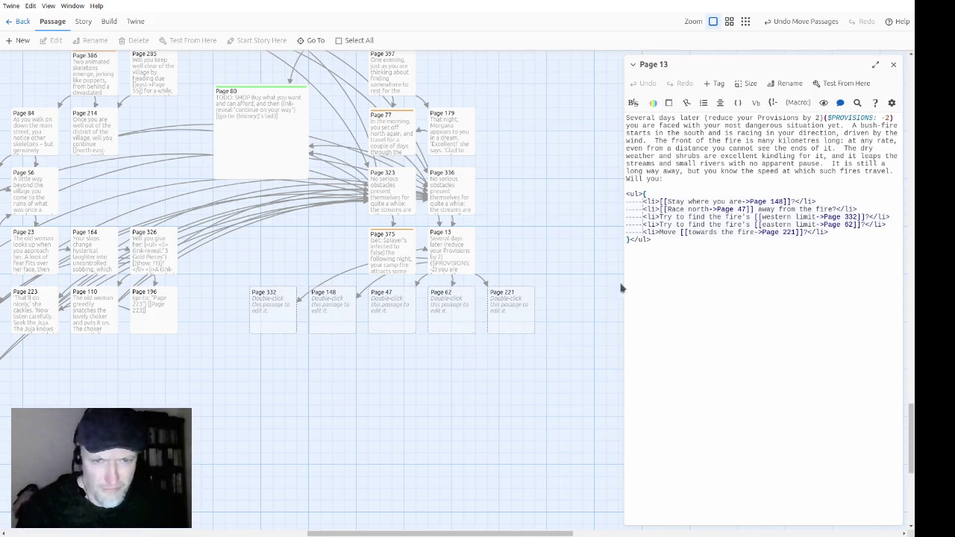
{"action": "left_click_drag", "start_coordinate": [350, 380], "coordinate": [430, 460]}
{"action": "scroll", "coordinate": [418, 470], "scroll_direction": "down", "scroll_amount": 3}
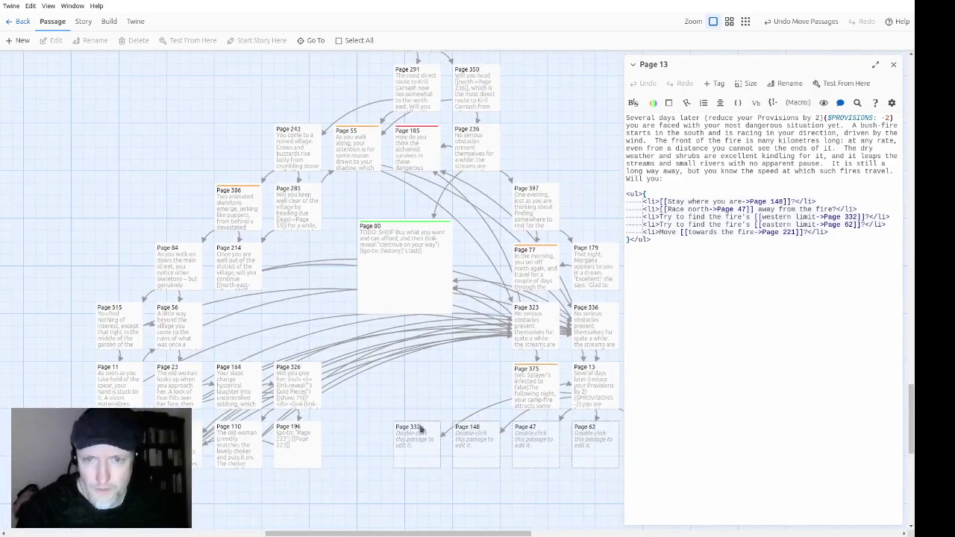
{"action": "scroll", "coordinate": [403, 360], "scroll_direction": "up", "scroll_amount": 3}
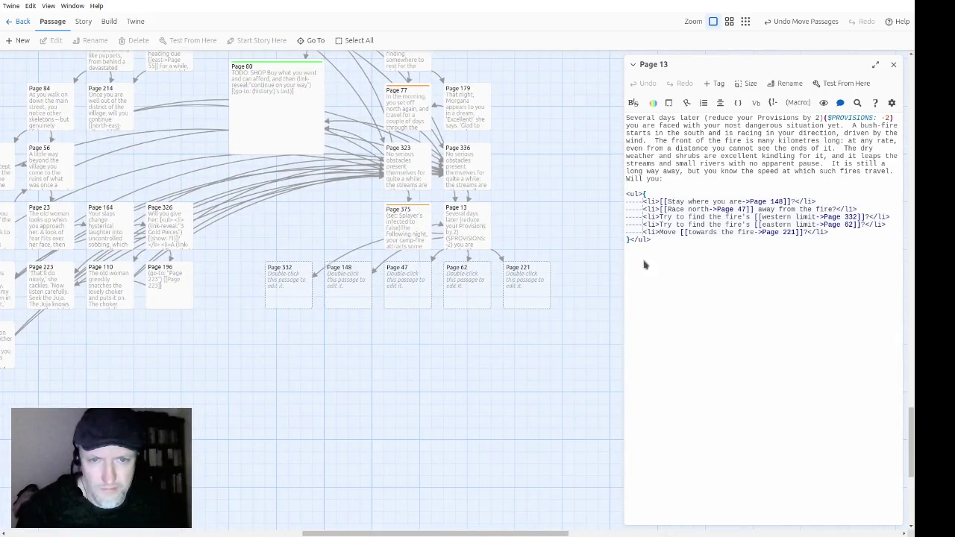